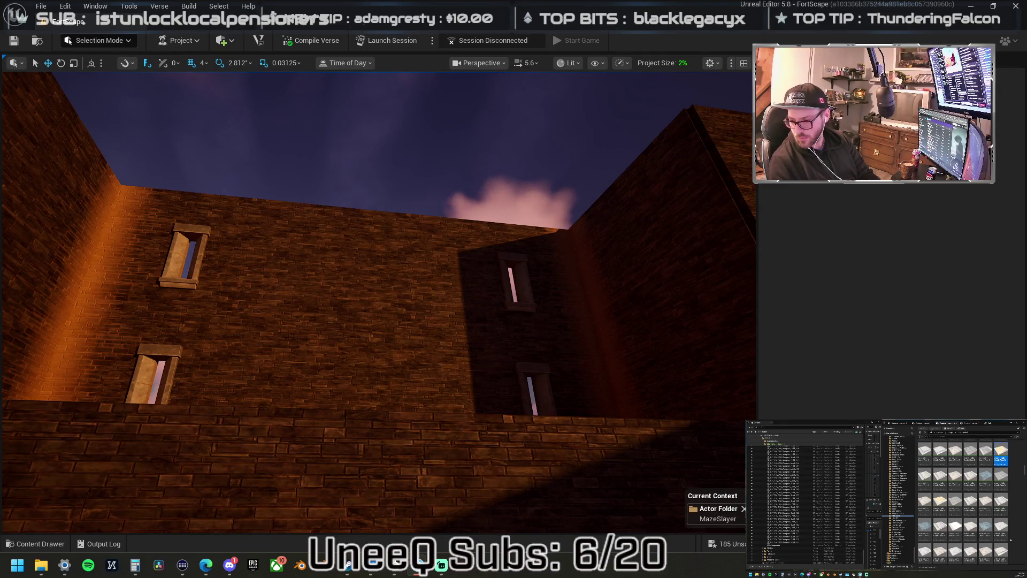
Drag castle floor slabs into the level above the wall gap and check them from above and below.
{"action": "mouse_move", "coordinate": [939, 551]}
{"action": "left_mouse_down"}
{"action": "mouse_move", "coordinate": [447, 277]}
{"action": "mouse_move", "coordinate": [376, 223]}
{"action": "mouse_move", "coordinate": [405, 238]}
{"action": "left_mouse_up"}
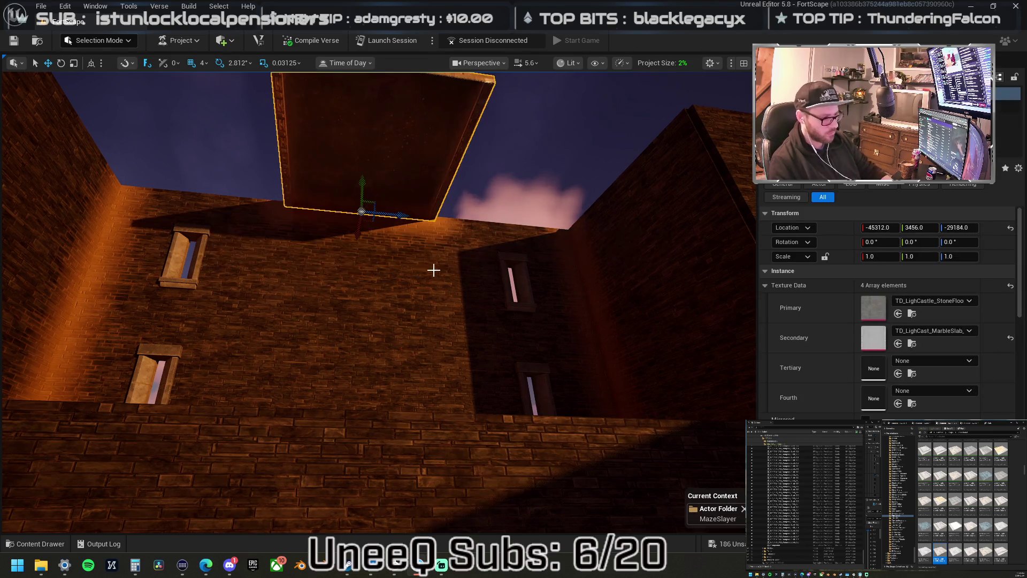
{"action": "scroll", "coordinate": [433, 271], "scroll_direction": "up", "scroll_amount": 5}
{"action": "scroll", "coordinate": [379, 302], "scroll_direction": "down", "scroll_amount": 5}
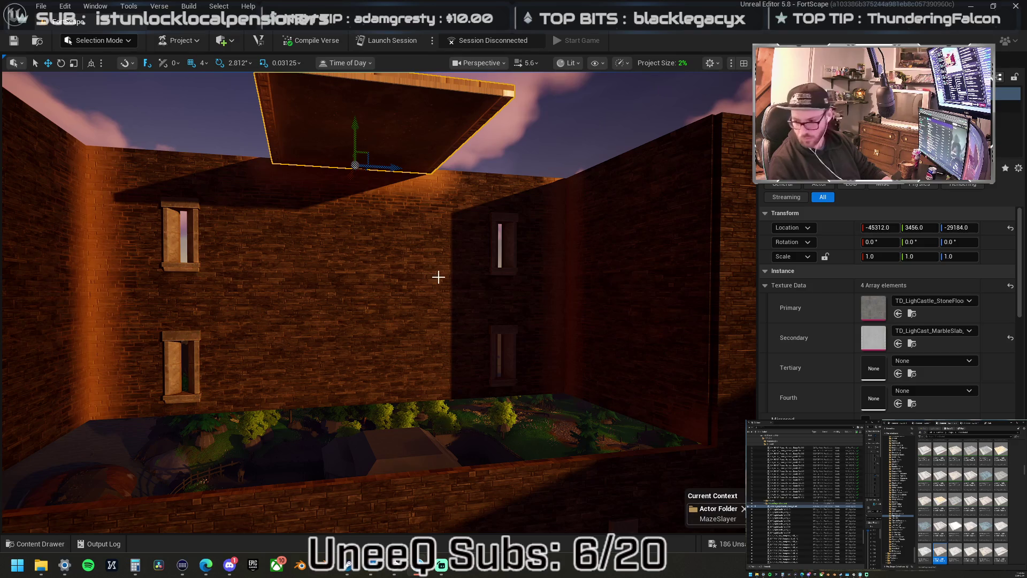
{"action": "mouse_move", "coordinate": [1006, 345]}
{"action": "left_mouse_down"}
{"action": "mouse_move", "coordinate": [491, 173]}
{"action": "mouse_move", "coordinate": [526, 162]}
{"action": "mouse_move", "coordinate": [495, 168]}
{"action": "mouse_move", "coordinate": [503, 185]}
{"action": "left_mouse_up"}
{"action": "key", "text": "e"}
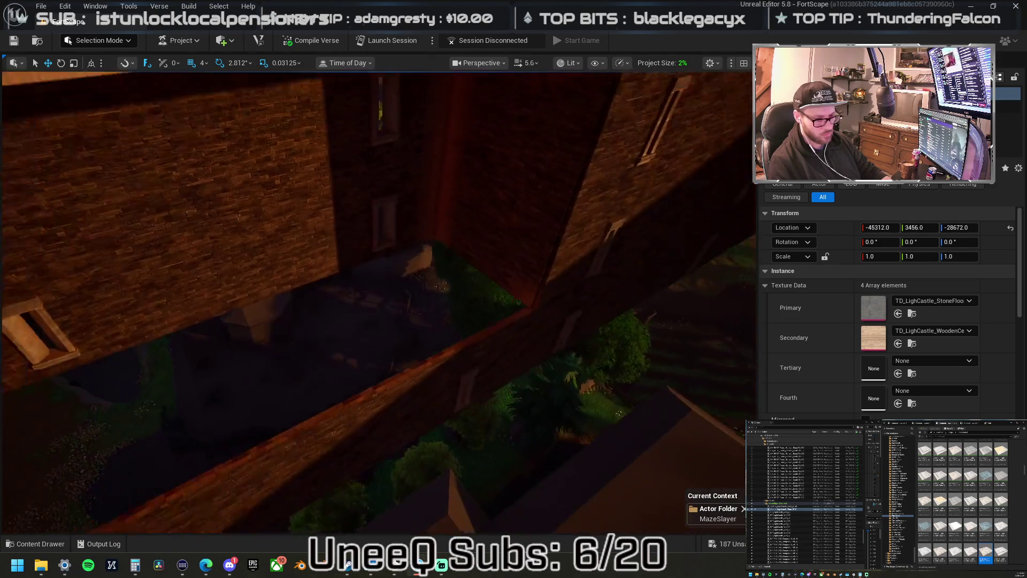
{"action": "key", "text": "q"}
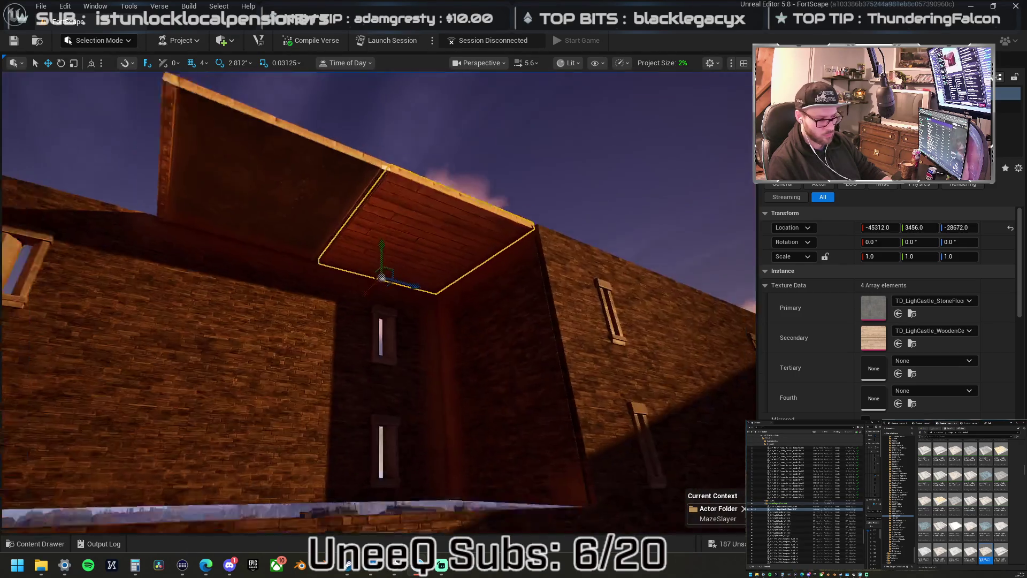
{"action": "scroll", "coordinate": [963, 503], "scroll_direction": "down", "scroll_amount": 2}
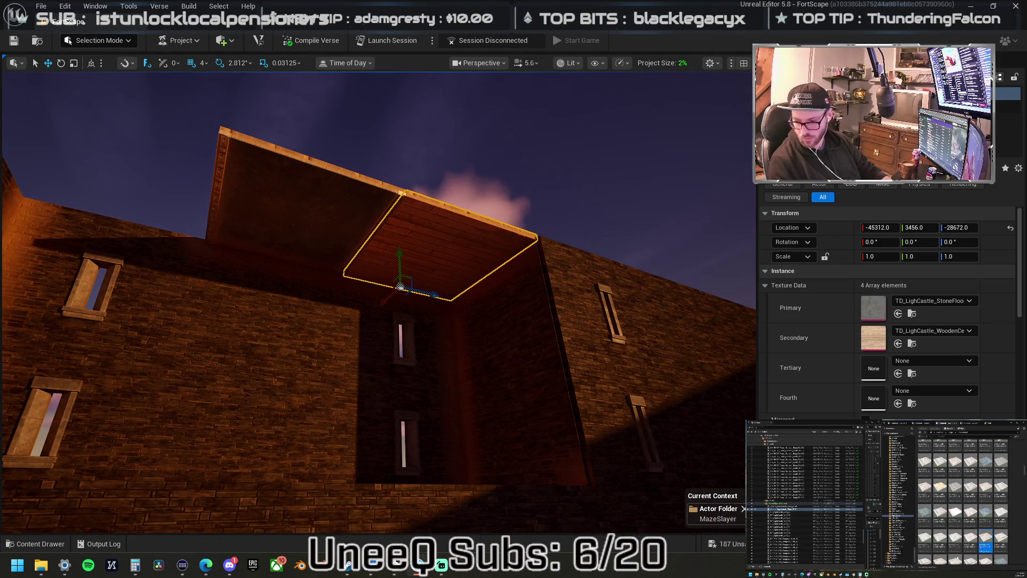
{"action": "scroll", "coordinate": [963, 502], "scroll_direction": "down", "scroll_amount": 1}
Preview positions for the LightCastle floor piece across the gap between the brick walls.
{"action": "mouse_move", "coordinate": [1026, 422]}
{"action": "left_mouse_down"}
{"action": "mouse_move", "coordinate": [635, 417]}
{"action": "mouse_move", "coordinate": [183, 259]}
{"action": "mouse_move", "coordinate": [523, 405]}
{"action": "mouse_move", "coordinate": [1026, 423]}
{"action": "mouse_move", "coordinate": [69, 328]}
{"action": "mouse_move", "coordinate": [197, 277]}
{"action": "mouse_move", "coordinate": [615, 423]}
{"action": "mouse_move", "coordinate": [1026, 423]}
{"action": "left_mouse_up"}
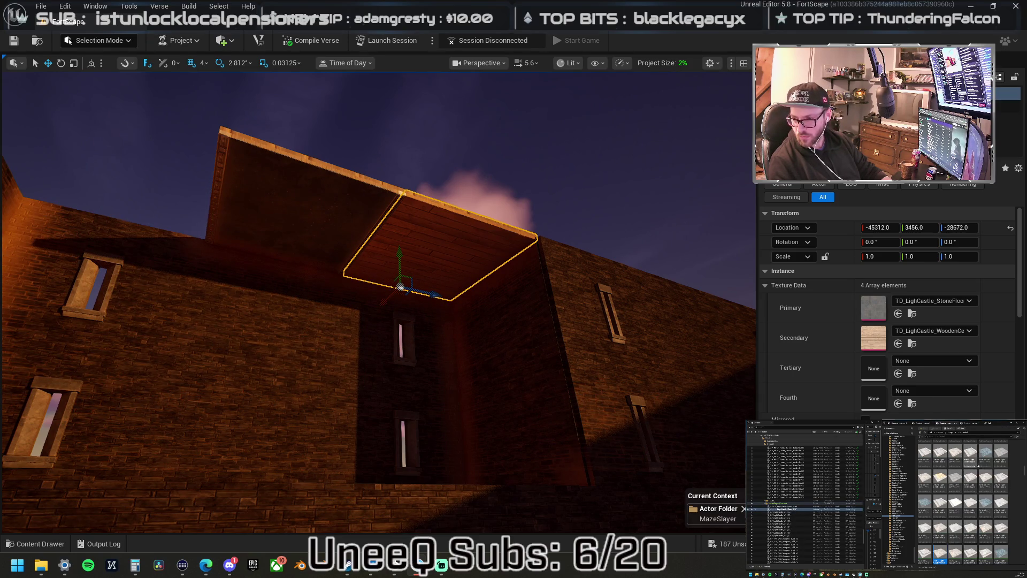
{"action": "mouse_move", "coordinate": [1026, 423]}
{"action": "left_mouse_down"}
{"action": "mouse_move", "coordinate": [867, 355]}
{"action": "mouse_move", "coordinate": [77, 337]}
{"action": "mouse_move", "coordinate": [136, 315]}
{"action": "mouse_move", "coordinate": [741, 364]}
{"action": "mouse_move", "coordinate": [1026, 423]}
{"action": "mouse_move", "coordinate": [333, 294]}
{"action": "mouse_move", "coordinate": [550, 305]}
{"action": "mouse_move", "coordinate": [1026, 423]}
{"action": "left_mouse_up"}
{"action": "scroll", "coordinate": [963, 500], "scroll_direction": "down", "scroll_amount": 5}
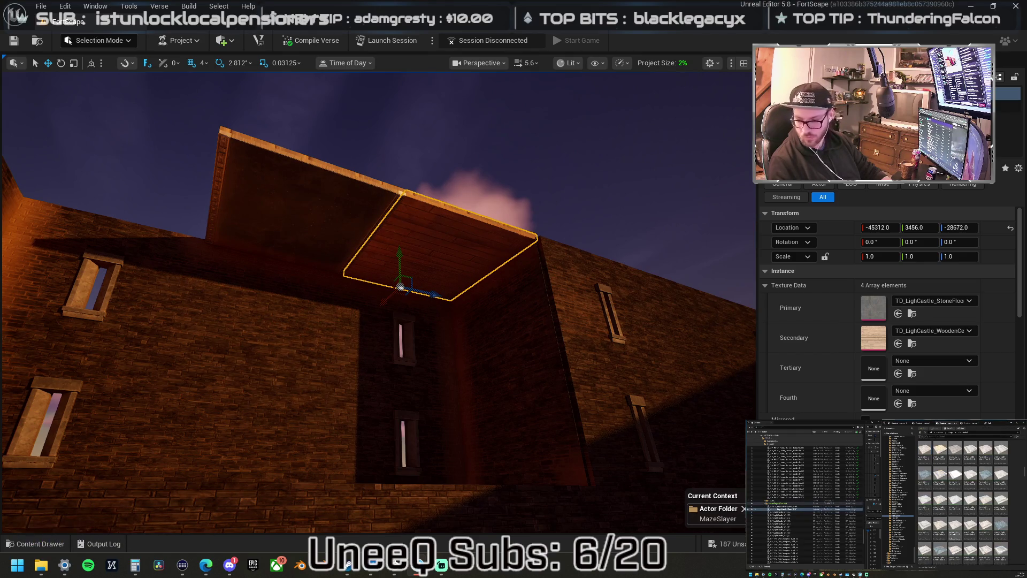
{"action": "mouse_move", "coordinate": [1026, 422]}
{"action": "left_mouse_down"}
{"action": "mouse_move", "coordinate": [275, 385]}
{"action": "mouse_move", "coordinate": [294, 303]}
{"action": "mouse_move", "coordinate": [661, 310]}
{"action": "mouse_move", "coordinate": [1026, 422]}
{"action": "left_mouse_up"}
{"action": "scroll", "coordinate": [963, 501], "scroll_direction": "down", "scroll_amount": 5}
{"action": "scroll", "coordinate": [962, 500], "scroll_direction": "down", "scroll_amount": 10}
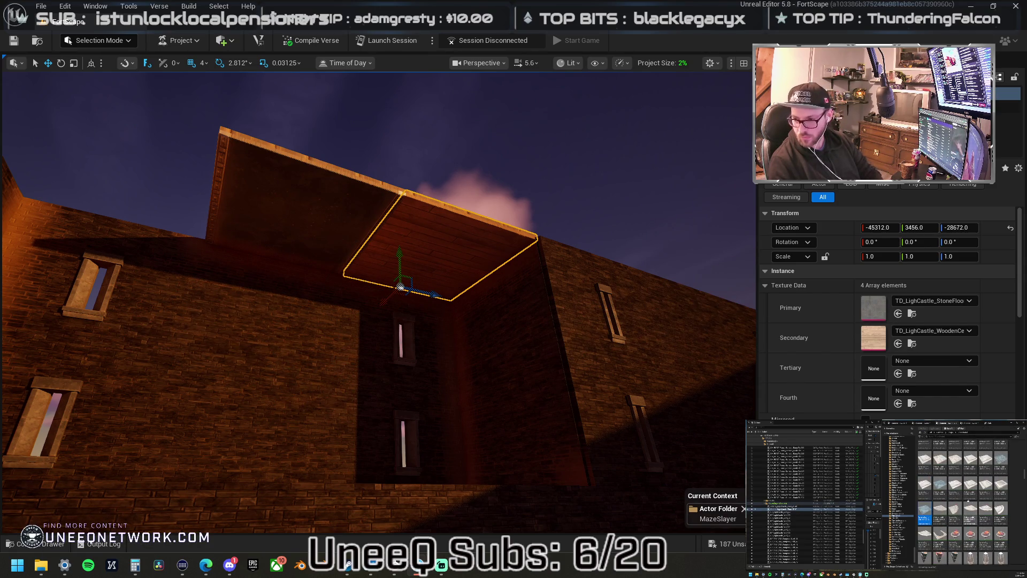
{"action": "scroll", "coordinate": [963, 500], "scroll_direction": "down", "scroll_amount": 3}
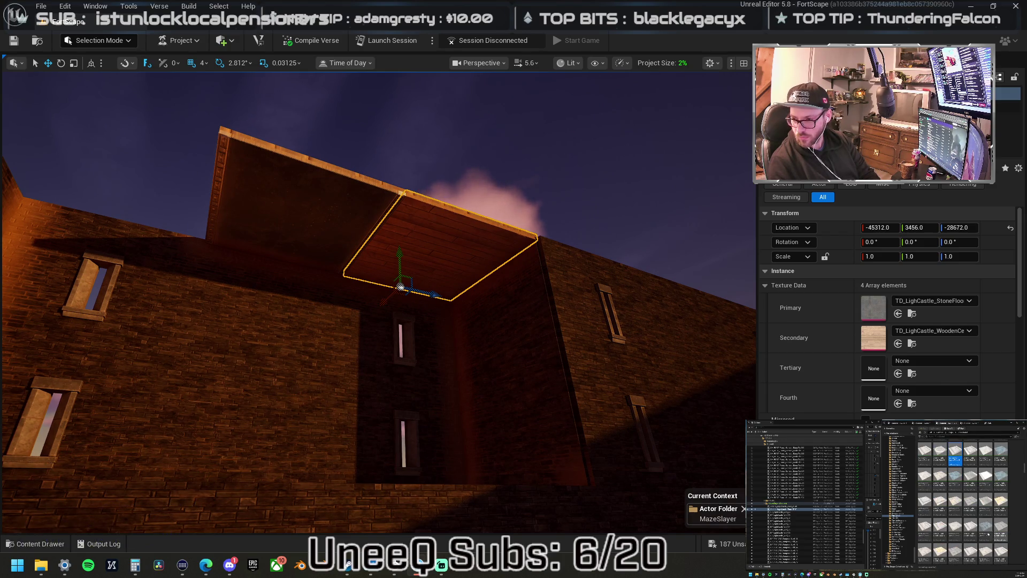
Place a LightCastle floor piece on the wall-top walkway and delete the upper ceiling tile.
{"action": "mouse_move", "coordinate": [955, 506]}
{"action": "left_mouse_down"}
{"action": "mouse_move", "coordinate": [152, 323]}
{"action": "mouse_move", "coordinate": [169, 282]}
{"action": "left_mouse_up"}
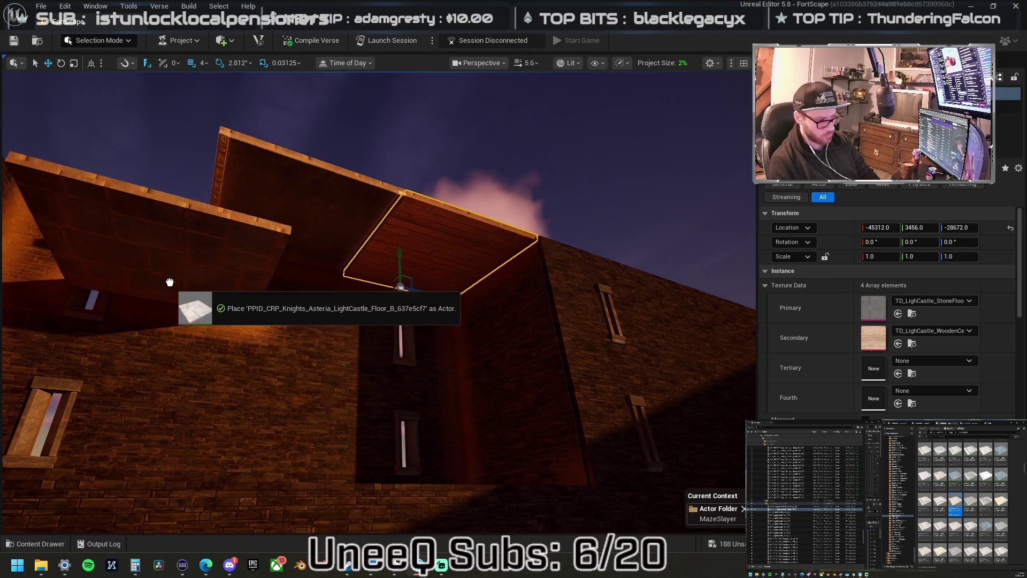
{"action": "mouse_move", "coordinate": [262, 287]}
{"action": "left_mouse_down"}
{"action": "mouse_move", "coordinate": [272, 272]}
{"action": "mouse_move", "coordinate": [300, 306]}
{"action": "mouse_move", "coordinate": [427, 305]}
{"action": "left_mouse_up"}
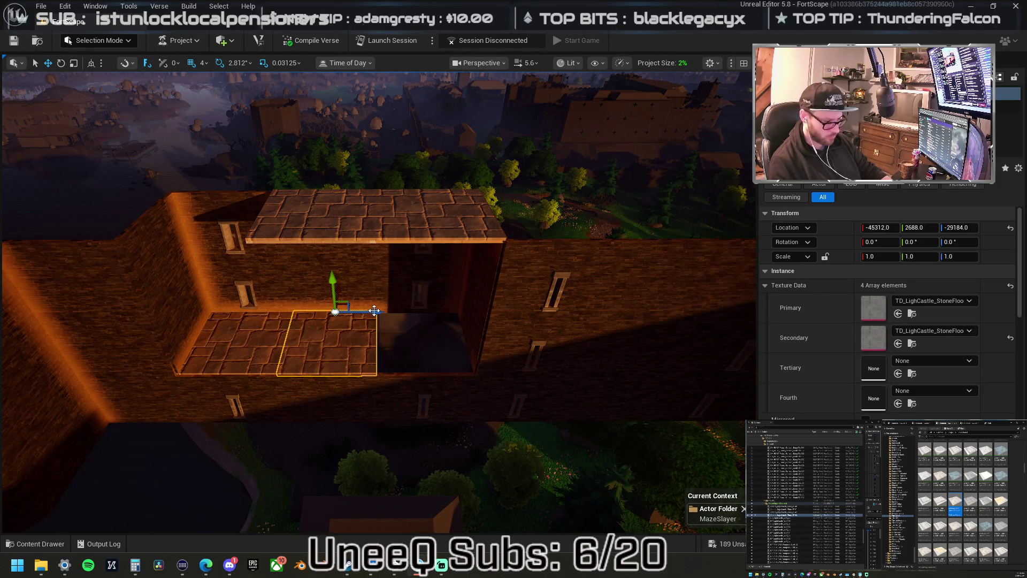
{"action": "left_click", "coordinate": [355, 220]}
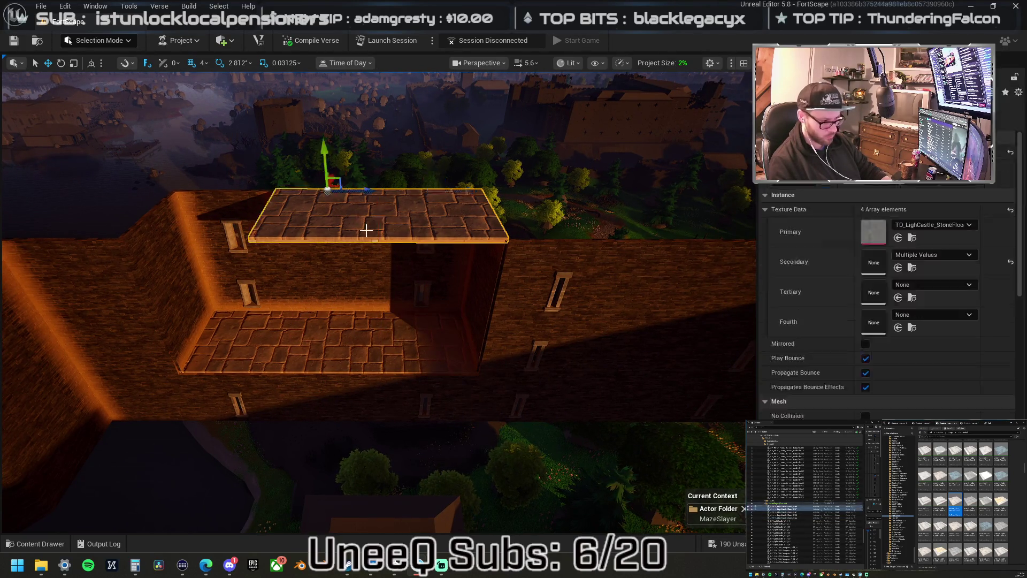
{"action": "key", "text": "Delete"}
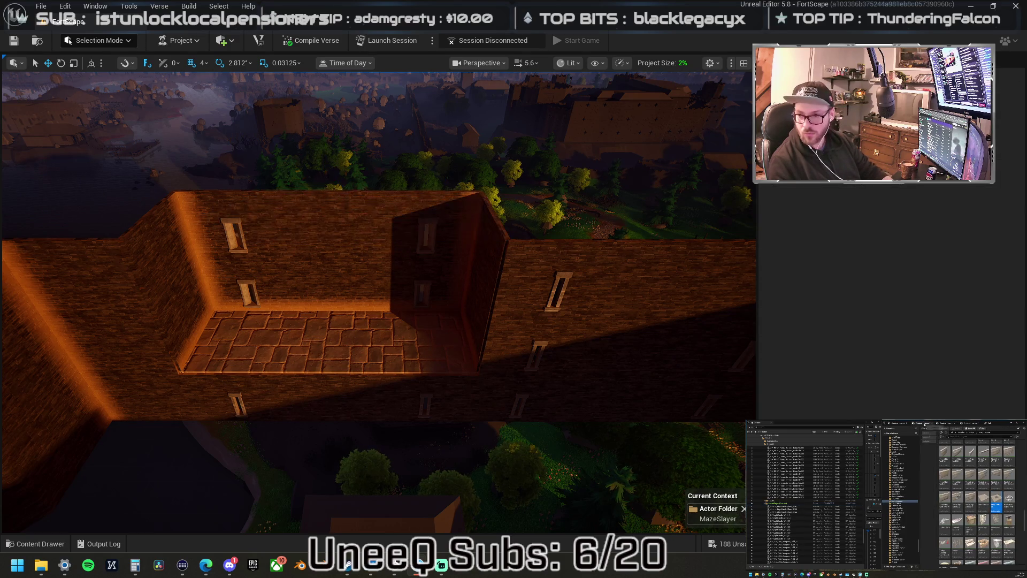
Add a wooden floor piece on the walkway and set its Y scale to 1.5.
{"action": "mouse_move", "coordinate": [996, 506]}
{"action": "left_mouse_down"}
{"action": "mouse_move", "coordinate": [852, 305]}
{"action": "mouse_move", "coordinate": [246, 367]}
{"action": "mouse_move", "coordinate": [254, 381]}
{"action": "left_mouse_up"}
{"action": "left_click_drag", "start_coordinate": [300, 352], "coordinate": [219, 368]}
{"action": "key", "text": "f"}
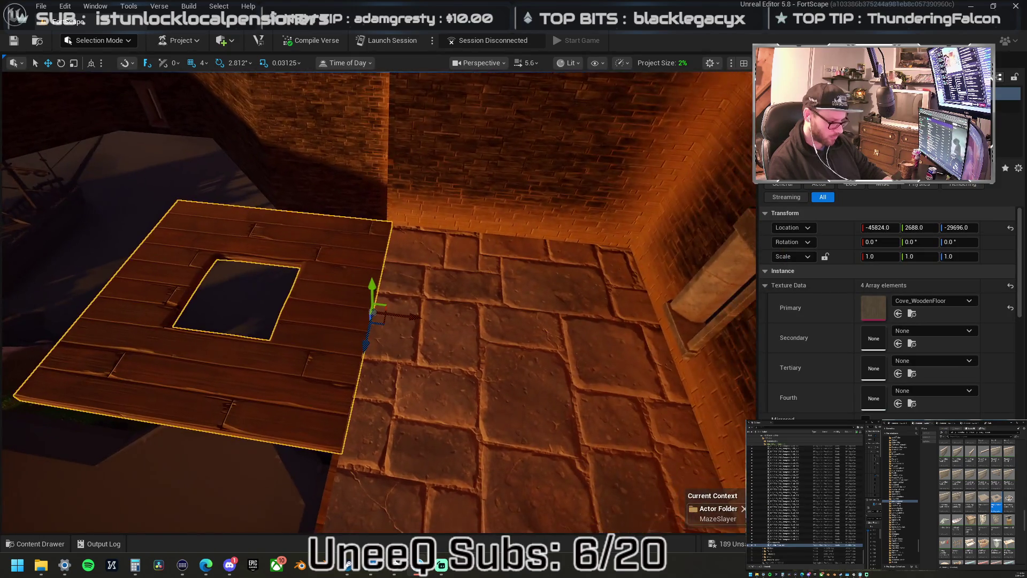
{"action": "scroll", "coordinate": [375, 300], "scroll_direction": "down", "scroll_amount": 2}
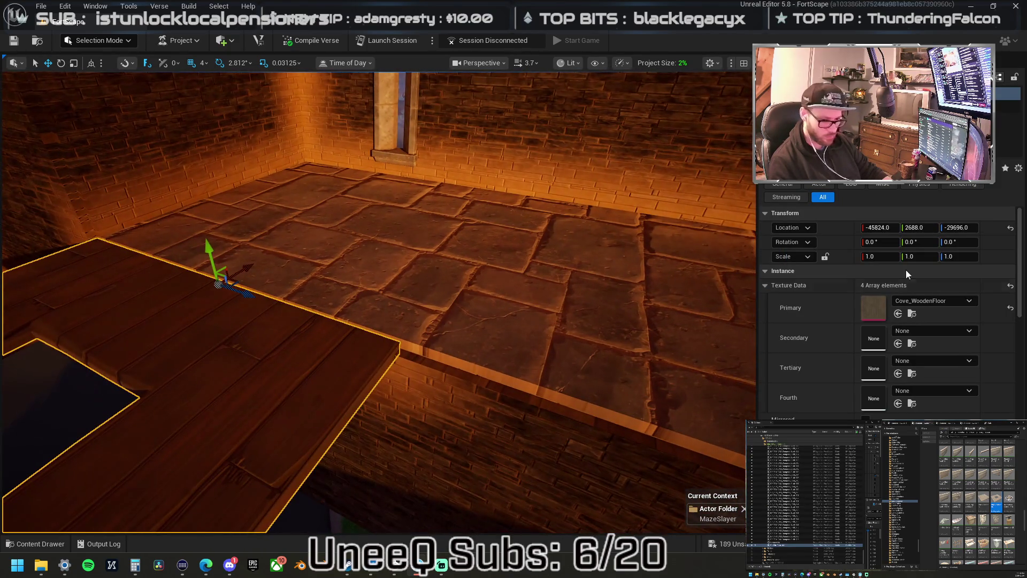
{"action": "type", "text": "2"}
{"action": "key", "text": "Return"}
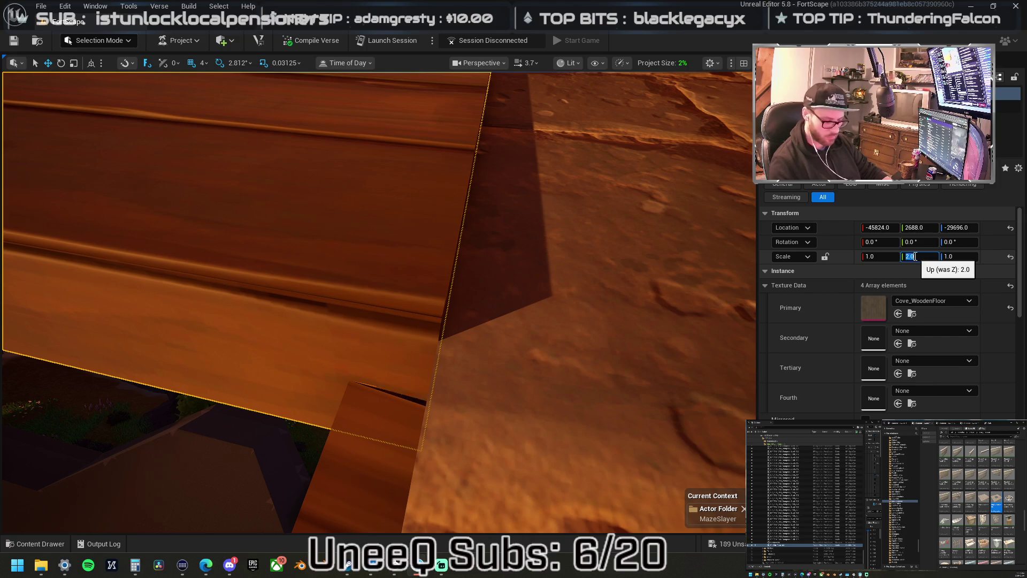
{"action": "type", "text": "1.5"}
{"action": "key", "text": "Return"}
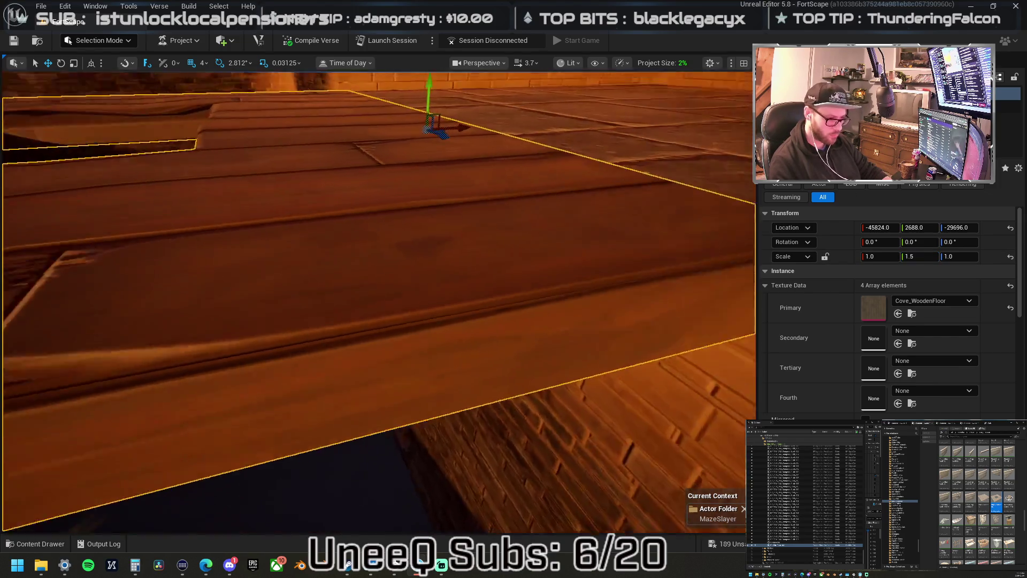
{"action": "scroll", "coordinate": [666, 256], "scroll_direction": "down", "scroll_amount": 3}
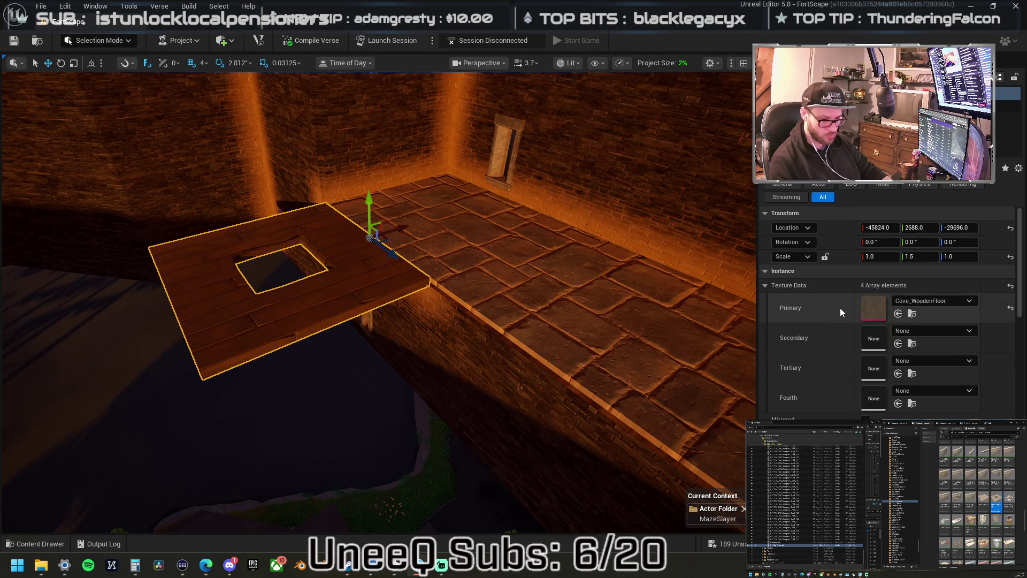
Paste stone floor textures onto the wooden piece and delete the extra corner stone tile.
{"action": "key", "text": "ctrl+v"}
{"action": "key", "text": "ctrl+v"}
{"action": "mouse_move", "coordinate": [465, 319]}
{"action": "left_mouse_down"}
{"action": "mouse_move", "coordinate": [428, 279]}
{"action": "mouse_move", "coordinate": [396, 321]}
{"action": "left_mouse_up"}
{"action": "mouse_move", "coordinate": [502, 294]}
{"action": "left_mouse_down"}
{"action": "mouse_move", "coordinate": [465, 267]}
{"action": "mouse_move", "coordinate": [381, 243]}
{"action": "left_mouse_up"}
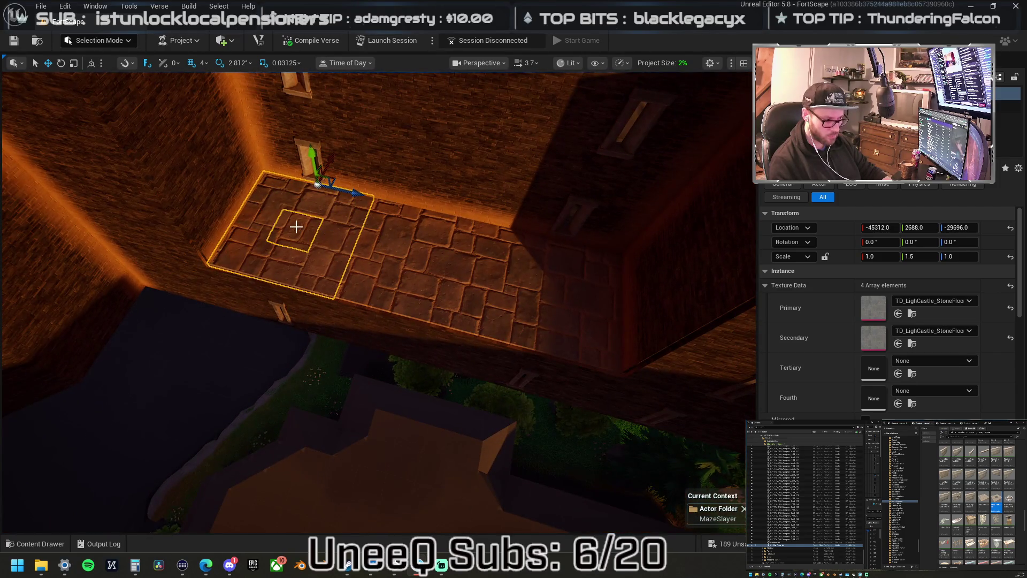
{"action": "left_click", "coordinate": [319, 235]}
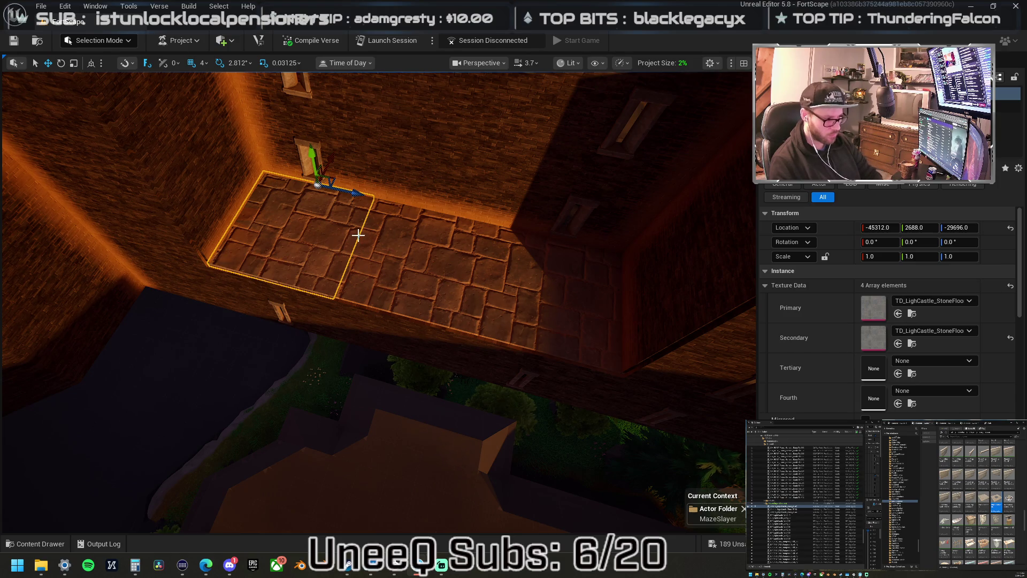
{"action": "key", "text": "Delete"}
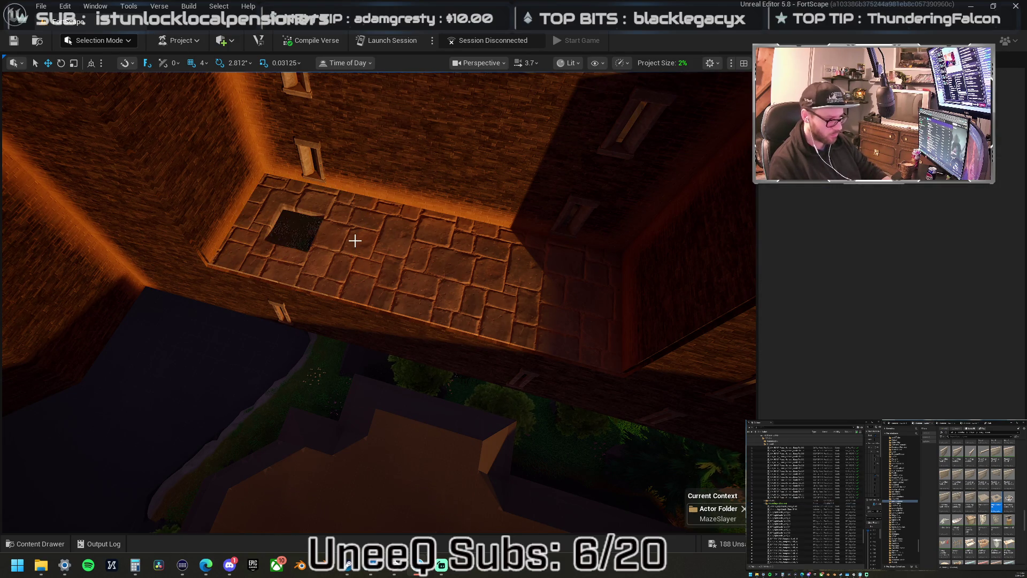
{"action": "mouse_move", "coordinate": [357, 252]}
{"action": "left_mouse_down"}
{"action": "mouse_move", "coordinate": [331, 217]}
{"action": "mouse_move", "coordinate": [329, 284]}
{"action": "mouse_move", "coordinate": [284, 246]}
{"action": "mouse_move", "coordinate": [283, 220]}
{"action": "mouse_move", "coordinate": [283, 246]}
{"action": "mouse_move", "coordinate": [284, 230]}
{"action": "left_mouse_up"}
Lift two stone floor tiles one level up to Z -28672 so they rest on the walls.
{"action": "left_click", "coordinate": [332, 307]}
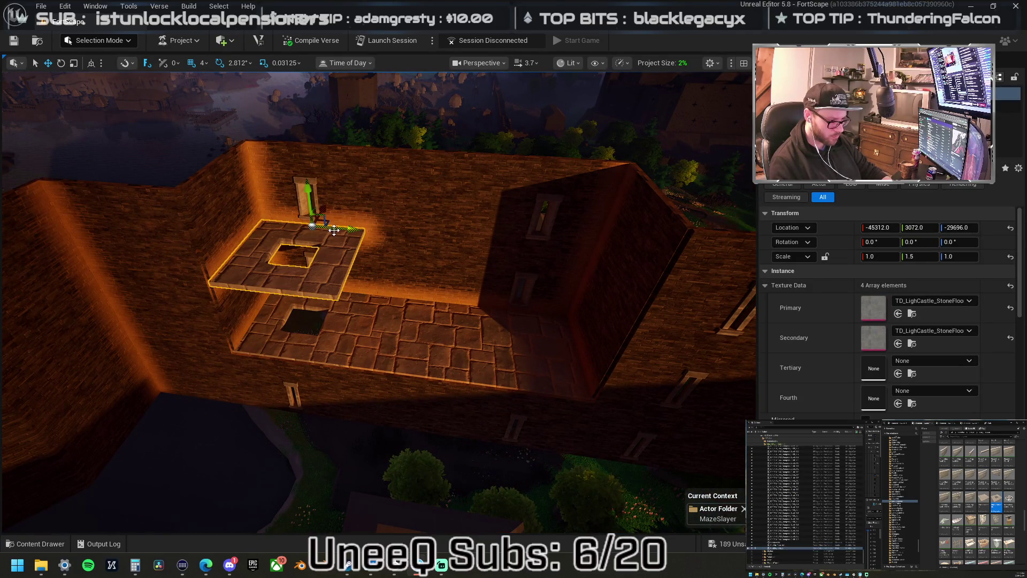
{"action": "left_click_drag", "start_coordinate": [350, 238], "coordinate": [534, 256]}
{"action": "left_click", "coordinate": [441, 344]}
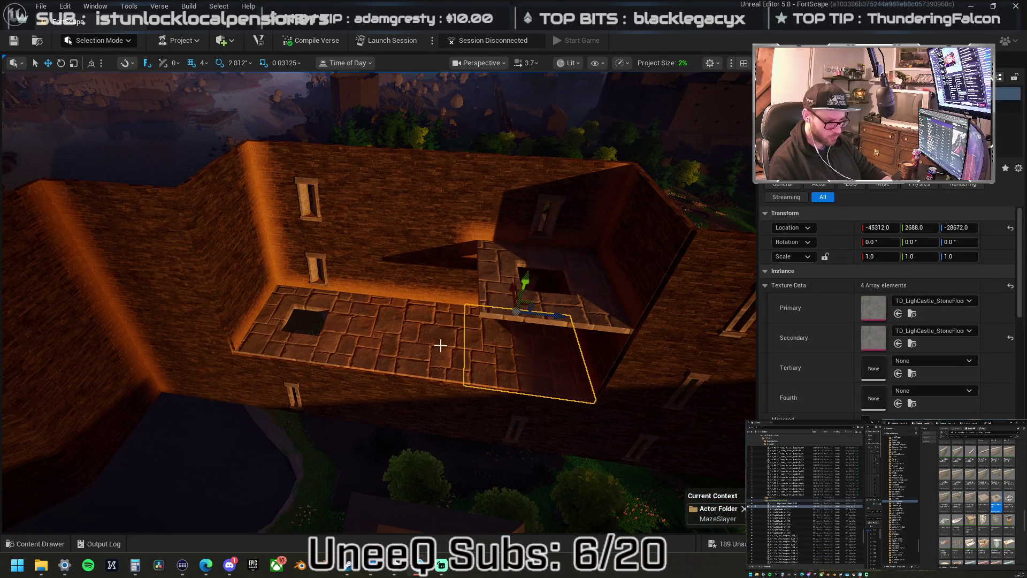
{"action": "mouse_move", "coordinate": [421, 266]}
{"action": "left_mouse_down"}
{"action": "mouse_move", "coordinate": [430, 226]}
{"action": "mouse_move", "coordinate": [375, 225]}
{"action": "left_mouse_up"}
{"action": "left_click_drag", "start_coordinate": [447, 359], "coordinate": [486, 342]}
{"action": "mouse_move", "coordinate": [660, 384]}
{"action": "left_mouse_down"}
{"action": "mouse_move", "coordinate": [642, 374]}
{"action": "mouse_move", "coordinate": [659, 385]}
{"action": "left_mouse_up"}
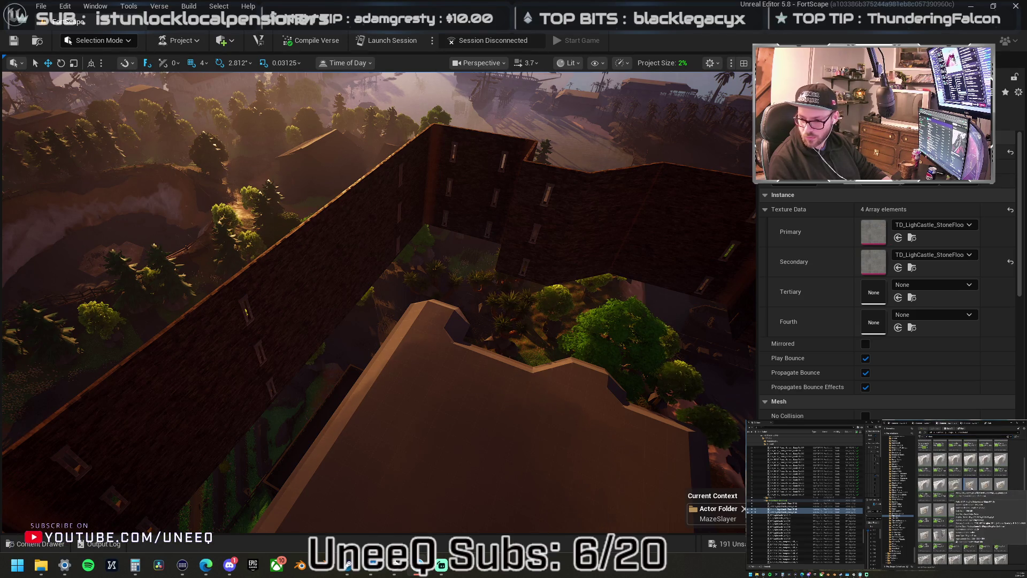
Drop the DoorWay_B_B stone frame into the long brick wall and focus the view on it.
{"action": "mouse_move", "coordinate": [540, 377]}
{"action": "left_mouse_down"}
{"action": "mouse_move", "coordinate": [284, 342]}
{"action": "mouse_move", "coordinate": [297, 332]}
{"action": "mouse_move", "coordinate": [309, 348]}
{"action": "left_mouse_up"}
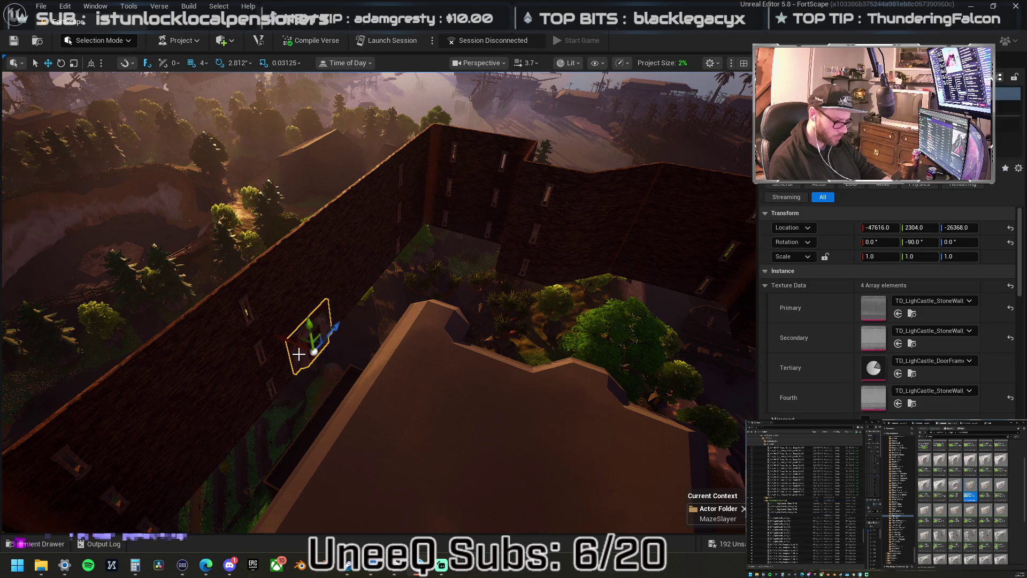
{"action": "key", "text": "f"}
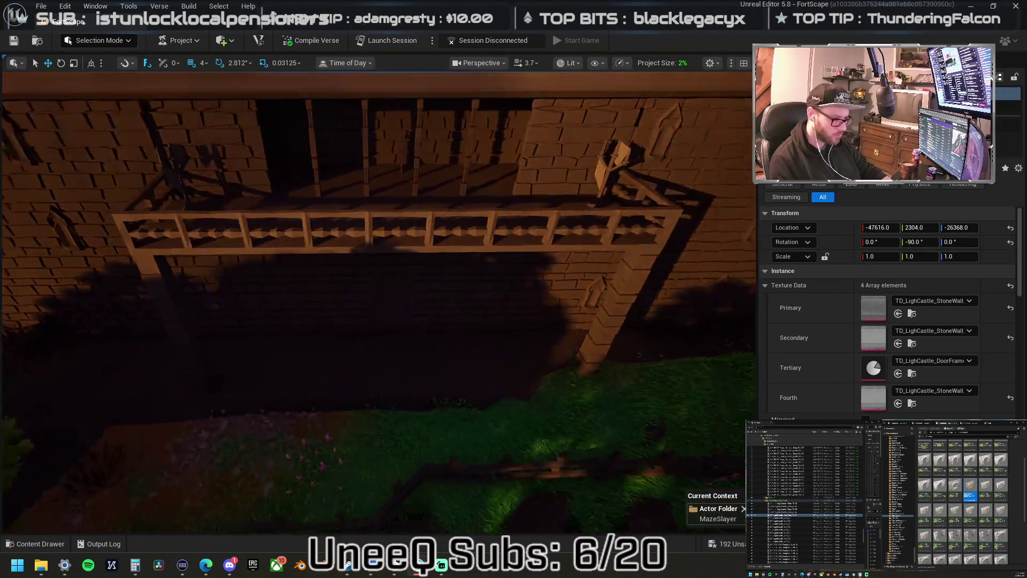
{"action": "scroll", "coordinate": [341, 275], "scroll_direction": "up", "scroll_amount": 3}
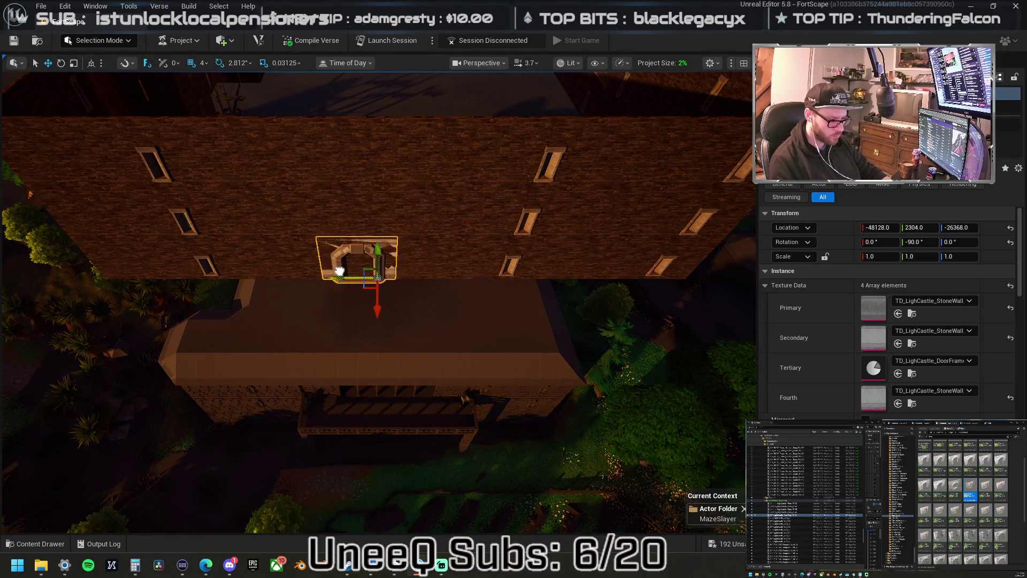
Set the doorway frame's Primary and Secondary textures to TD_Lair_Exterior_A_C_2.
{"action": "left_click", "coordinate": [363, 264]}
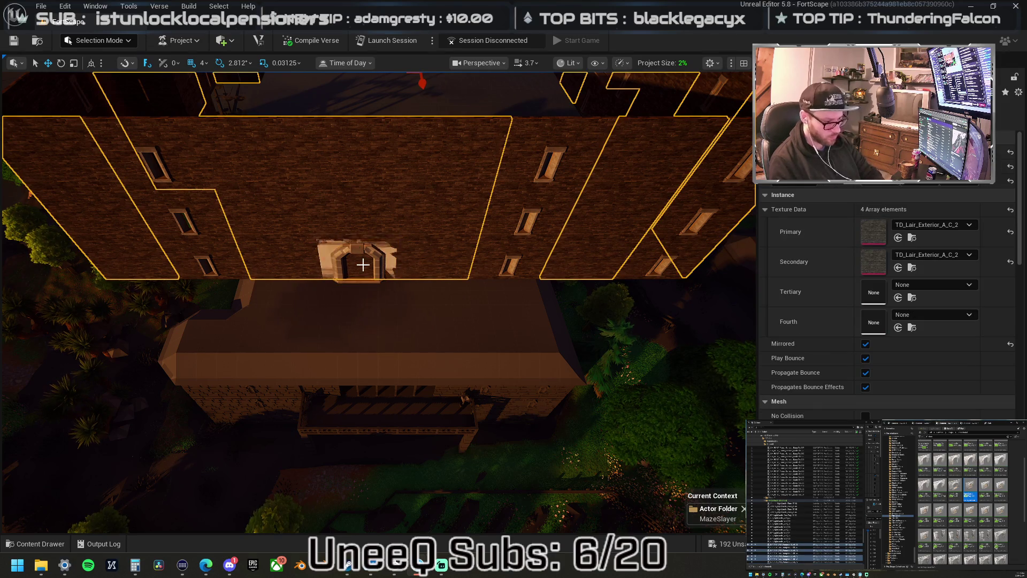
{"action": "left_click", "coordinate": [359, 261]}
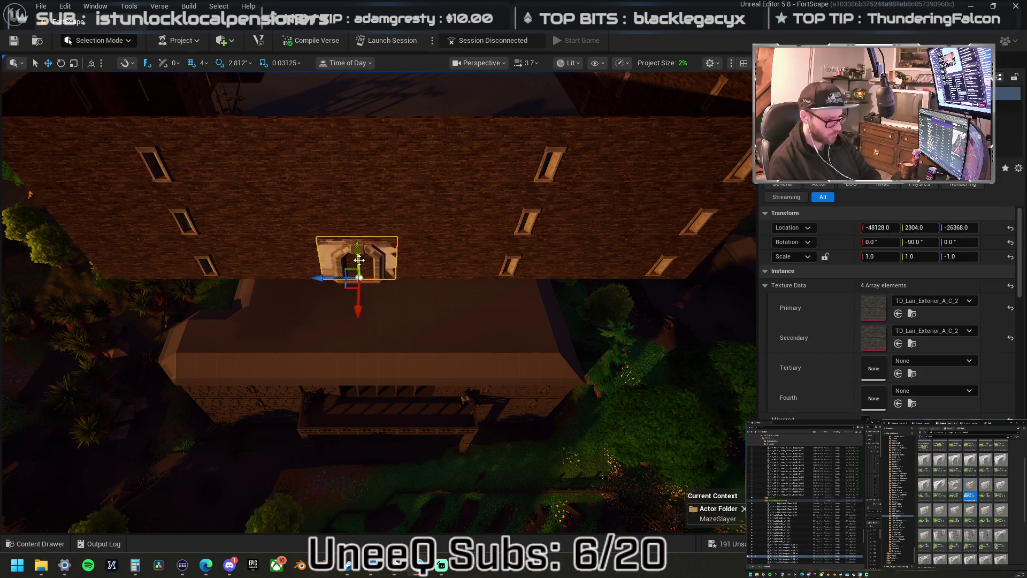
{"action": "key", "text": "ctrl+d"}
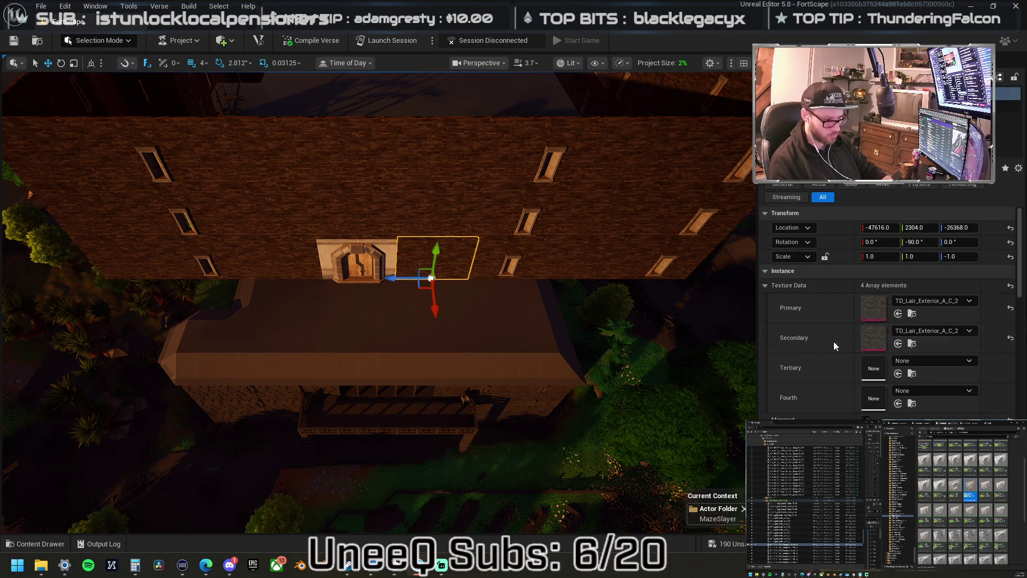
{"action": "key", "text": "ctrl+z"}
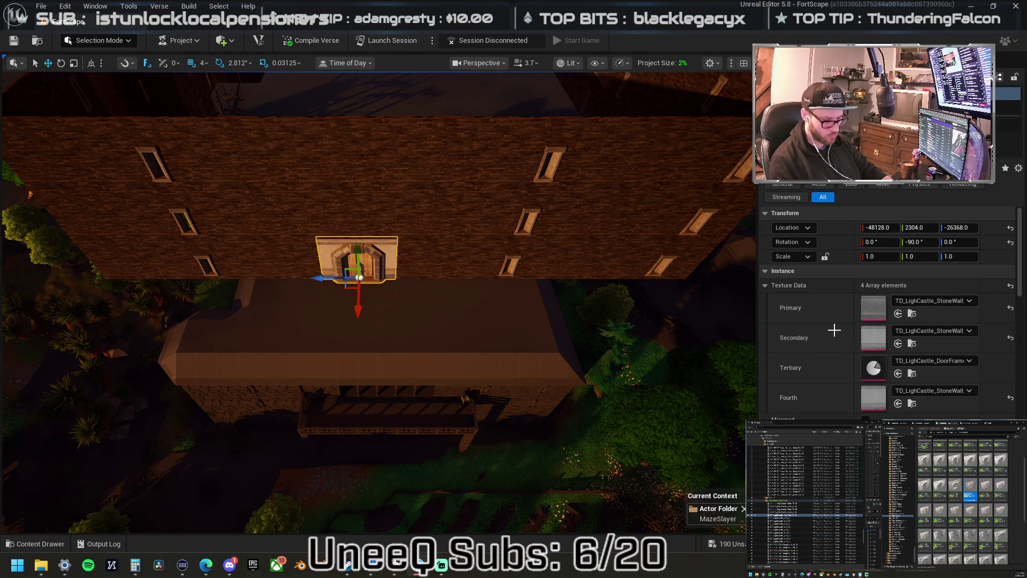
{"action": "left_click", "coordinate": [843, 315], "text": "shift"}
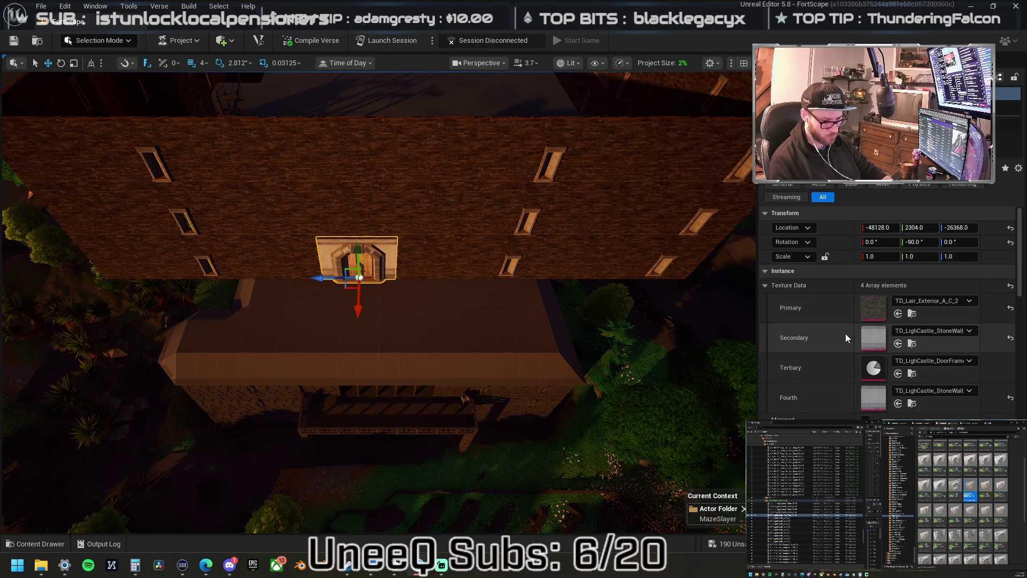
{"action": "left_click", "coordinate": [847, 335], "text": "shift"}
{"action": "mouse_move", "coordinate": [558, 309]}
{"action": "left_mouse_down"}
{"action": "mouse_move", "coordinate": [540, 300]}
{"action": "mouse_move", "coordinate": [524, 316]}
{"action": "mouse_move", "coordinate": [535, 332]}
{"action": "mouse_move", "coordinate": [551, 321]}
{"action": "mouse_move", "coordinate": [502, 294]}
{"action": "mouse_move", "coordinate": [460, 337]}
{"action": "mouse_move", "coordinate": [555, 312]}
{"action": "left_mouse_up"}
{"action": "scroll", "coordinate": [963, 508], "scroll_direction": "down", "scroll_amount": 3}
{"action": "scroll", "coordinate": [992, 508], "scroll_direction": "up", "scroll_amount": 4}
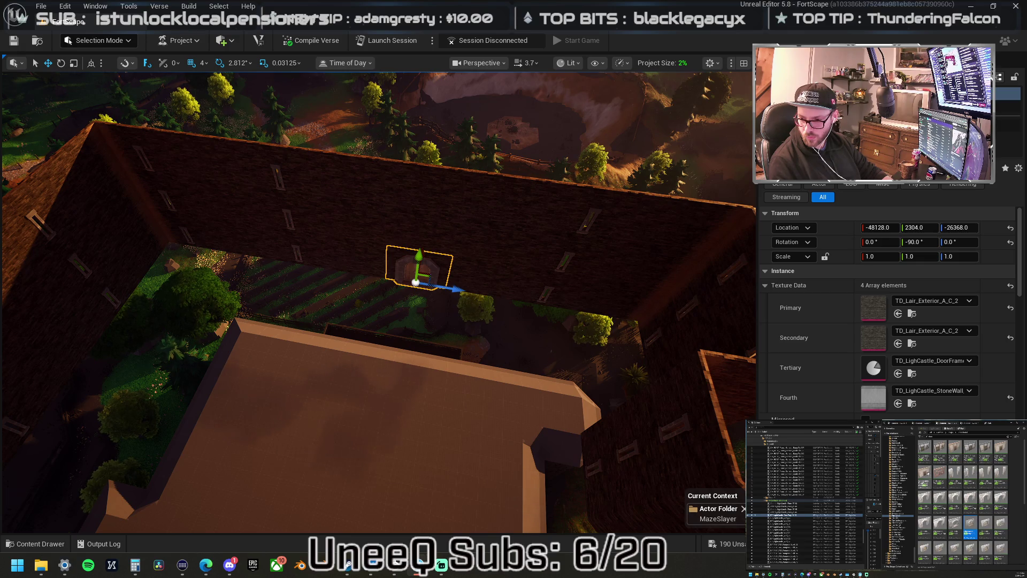
{"action": "left_click_drag", "start_coordinate": [374, 299], "coordinate": [326, 260]}
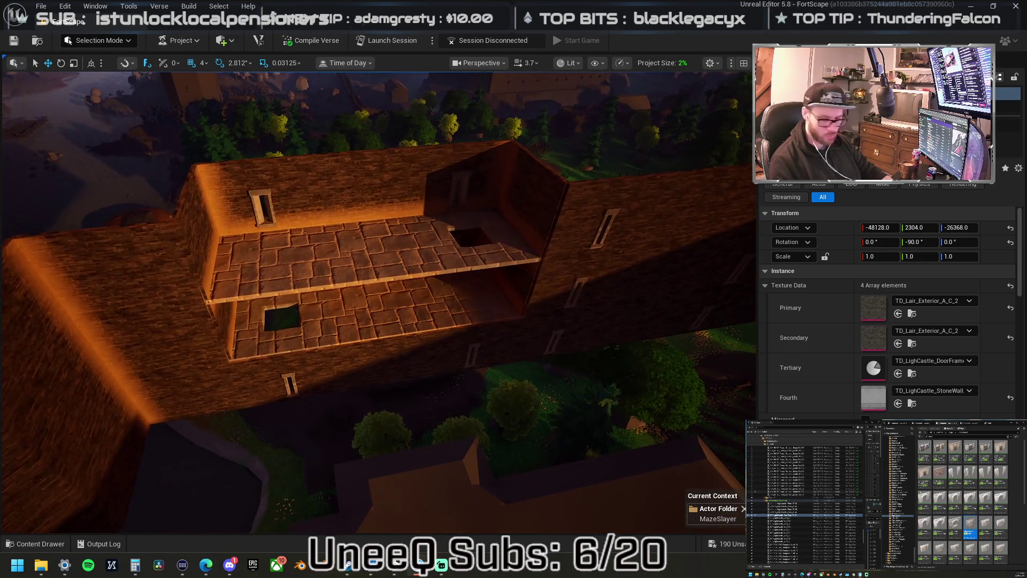
Place a door wall piece and give its primary and secondary layers the brick exterior texture.
{"action": "mouse_move", "coordinate": [1026, 321]}
{"action": "left_mouse_down"}
{"action": "mouse_move", "coordinate": [305, 321]}
{"action": "mouse_move", "coordinate": [295, 335]}
{"action": "left_mouse_up"}
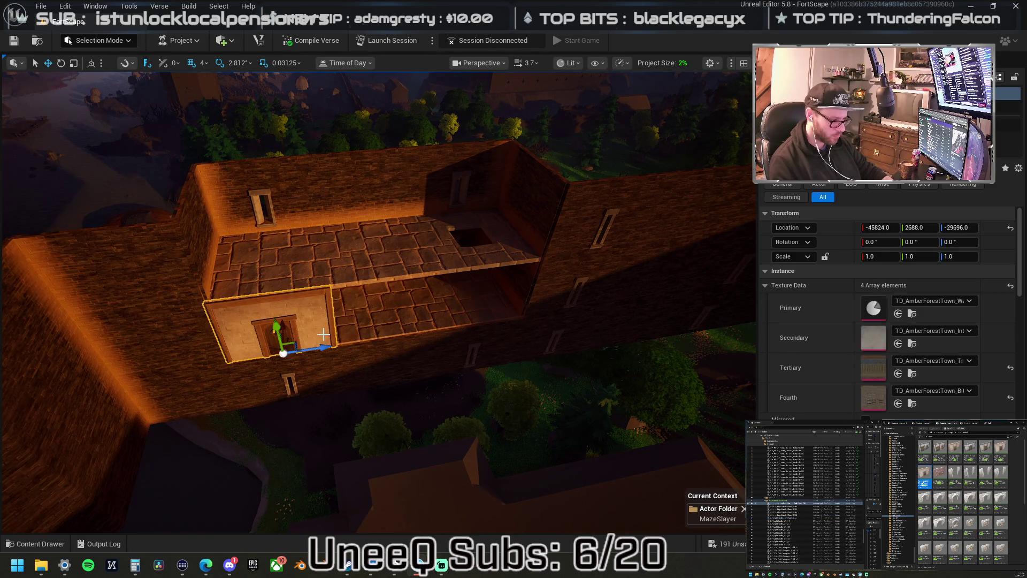
{"action": "left_click", "coordinate": [845, 307], "text": "shift"}
{"action": "left_click", "coordinate": [848, 343], "text": "shift"}
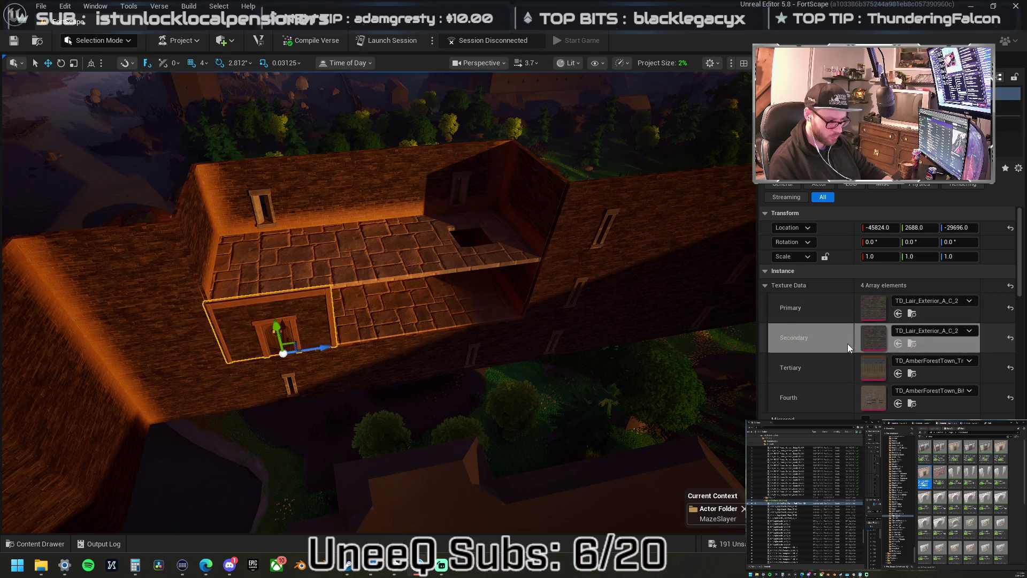
{"action": "left_click_drag", "start_coordinate": [419, 332], "coordinate": [420, 321]}
{"action": "key", "text": "s"}
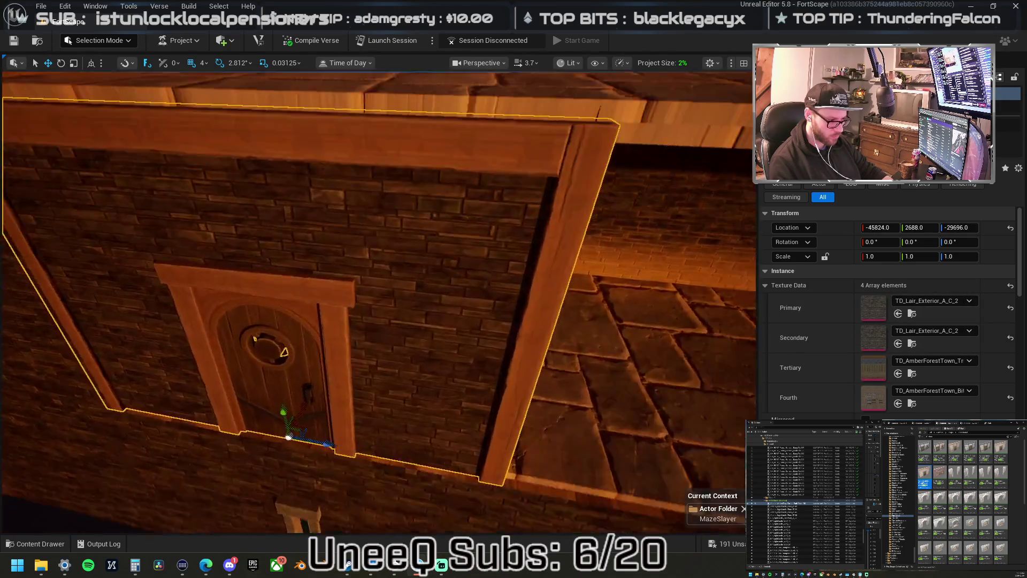
{"action": "key", "text": "w"}
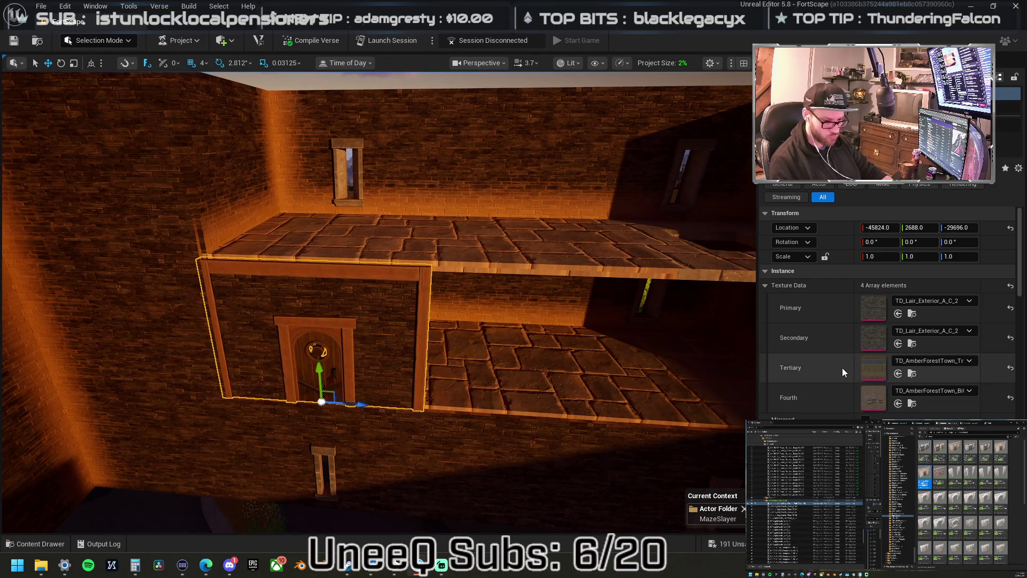
{"action": "left_click", "coordinate": [842, 367], "text": "shift"}
{"action": "key", "text": "s"}
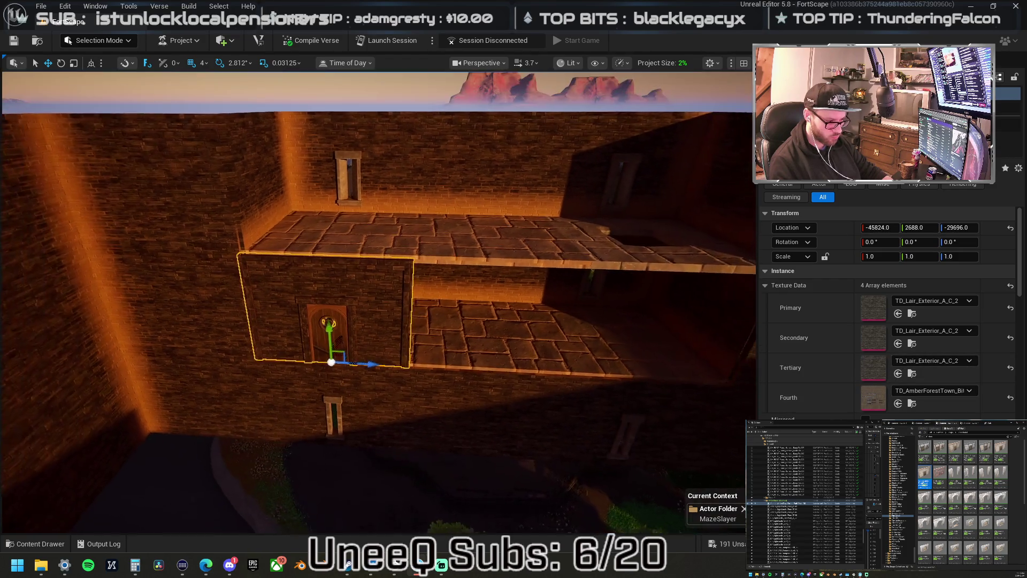
{"action": "key", "text": "ctrl+z"}
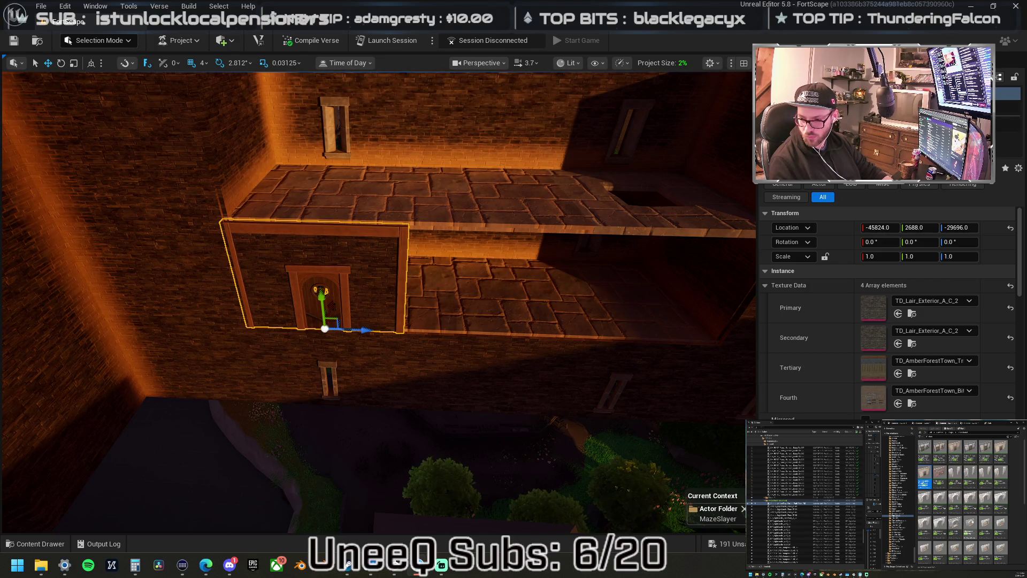
Drop the castle DoorWay into the walkway wall with brick secondary texture and delete the small-door wall.
{"action": "mouse_move", "coordinate": [1026, 374]}
{"action": "left_mouse_down"}
{"action": "mouse_move", "coordinate": [396, 322]}
{"action": "mouse_move", "coordinate": [470, 302]}
{"action": "mouse_move", "coordinate": [478, 315]}
{"action": "left_mouse_up"}
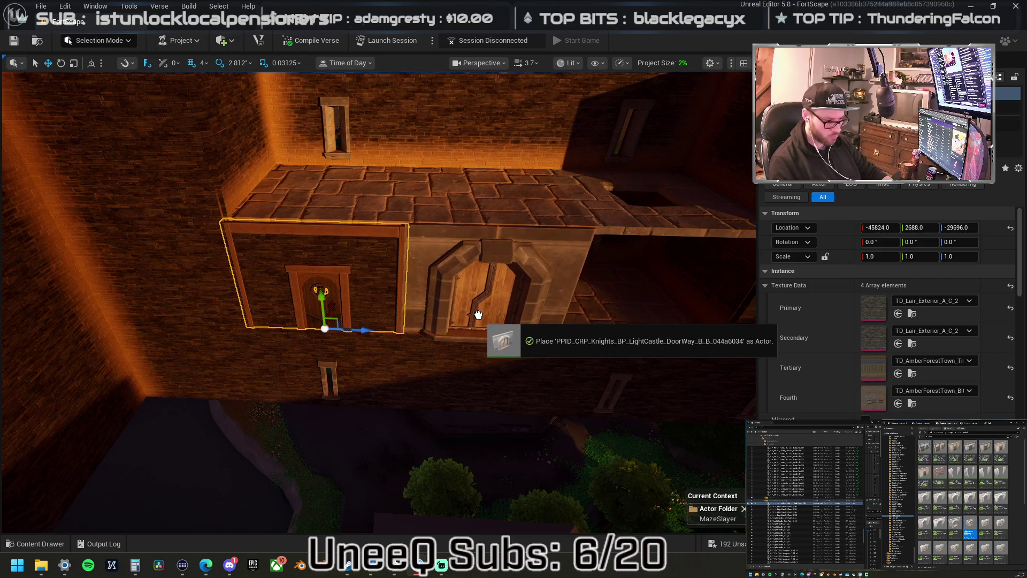
{"action": "left_click_drag", "start_coordinate": [594, 352], "coordinate": [593, 351]}
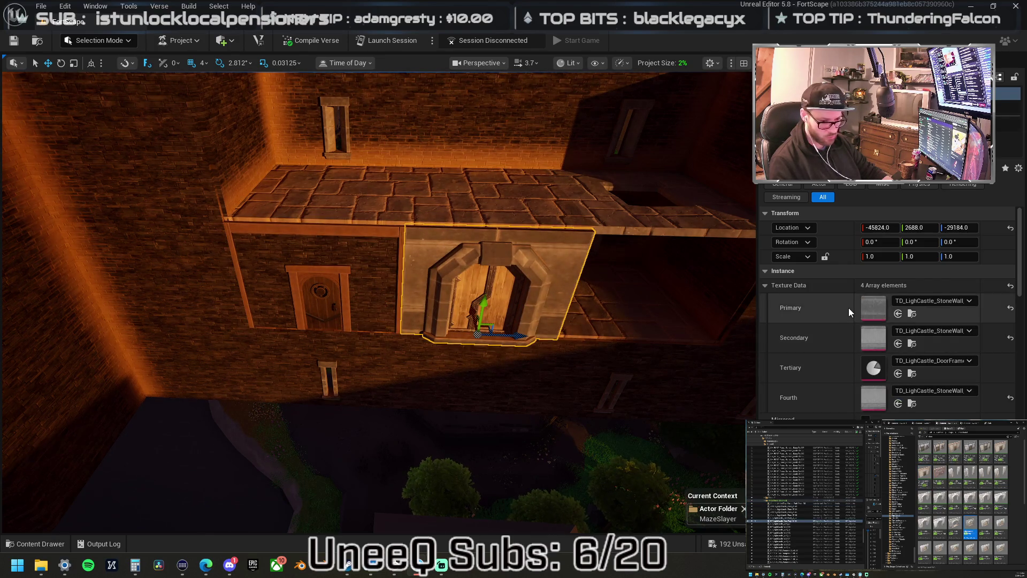
{"action": "left_click", "coordinate": [849, 332], "text": "shift"}
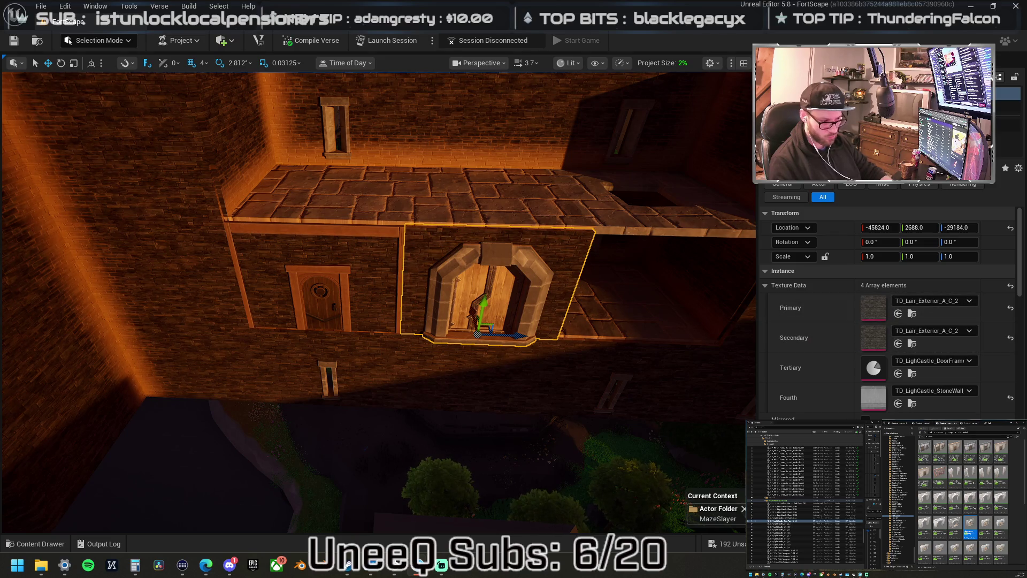
{"action": "left_click", "coordinate": [332, 278]}
{"action": "key", "text": "Delete"}
{"action": "left_click", "coordinate": [555, 284]}
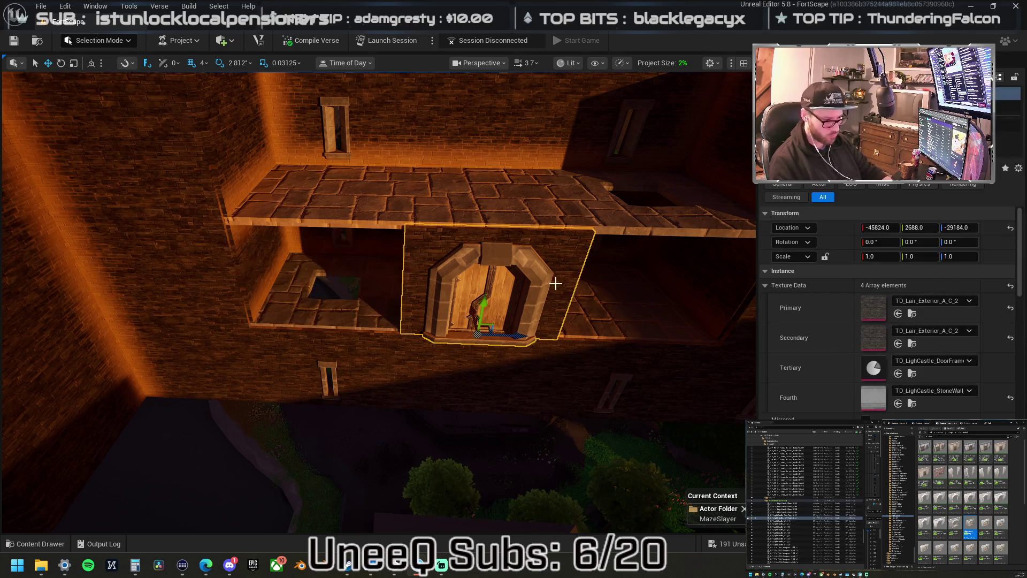
Frame the new doorway and select the neighbouring window wall panel.
{"action": "mouse_move", "coordinate": [594, 336]}
{"action": "left_mouse_down"}
{"action": "mouse_move", "coordinate": [577, 337]}
{"action": "mouse_move", "coordinate": [596, 342]}
{"action": "mouse_move", "coordinate": [589, 385]}
{"action": "mouse_move", "coordinate": [585, 363]}
{"action": "left_mouse_up"}
{"action": "scroll", "coordinate": [379, 302], "scroll_direction": "up", "scroll_amount": 10}
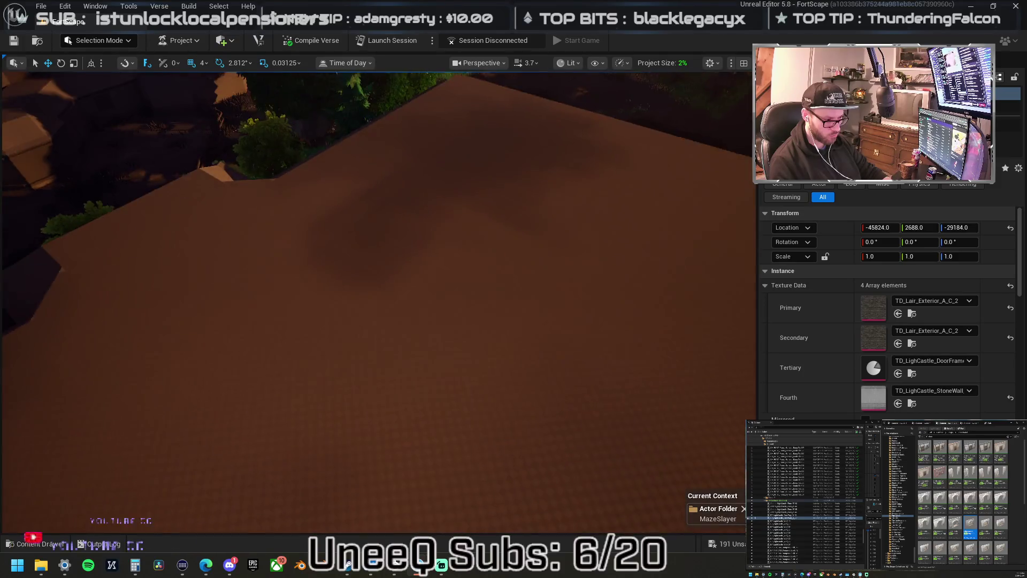
{"action": "left_click_drag", "start_coordinate": [378, 302], "coordinate": [379, 268]}
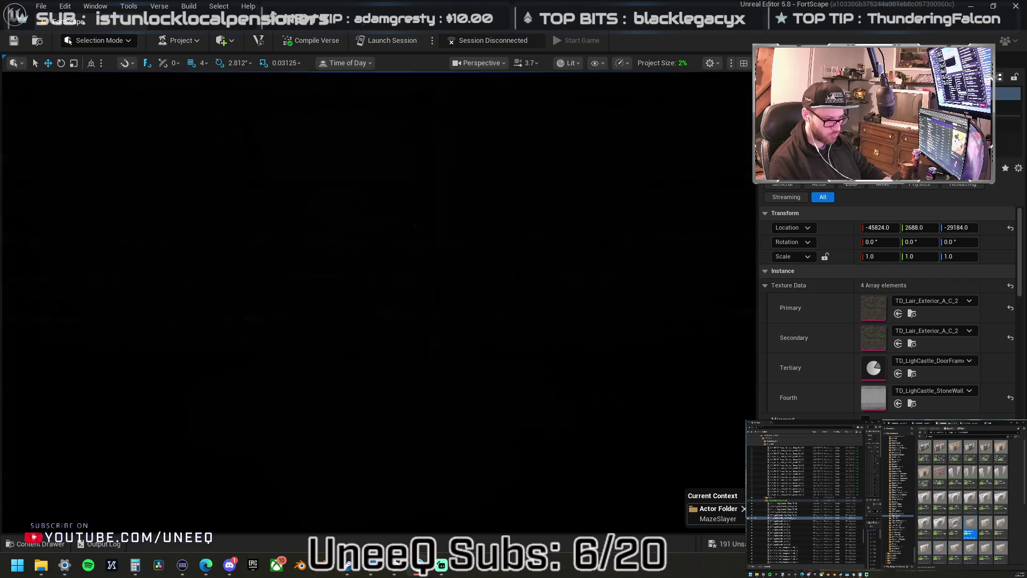
{"action": "mouse_move", "coordinate": [379, 268]}
{"action": "left_mouse_down"}
{"action": "mouse_move", "coordinate": [379, 289]}
{"action": "mouse_move", "coordinate": [337, 291]}
{"action": "mouse_move", "coordinate": [337, 310]}
{"action": "mouse_move", "coordinate": [536, 313]}
{"action": "left_mouse_up"}
{"action": "key", "text": "f"}
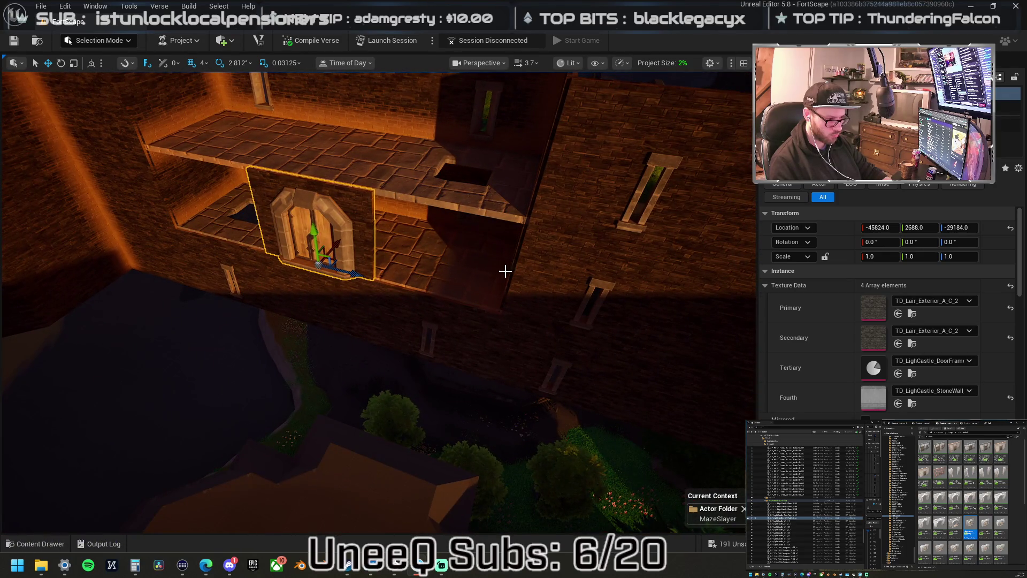
{"action": "mouse_move", "coordinate": [550, 265]}
{"action": "left_mouse_down"}
{"action": "mouse_move", "coordinate": [580, 286]}
{"action": "mouse_move", "coordinate": [486, 290]}
{"action": "mouse_move", "coordinate": [596, 301]}
{"action": "left_mouse_up"}
Slide the window wall panel beside the doorway along the wall.
{"action": "left_click", "coordinate": [580, 286]}
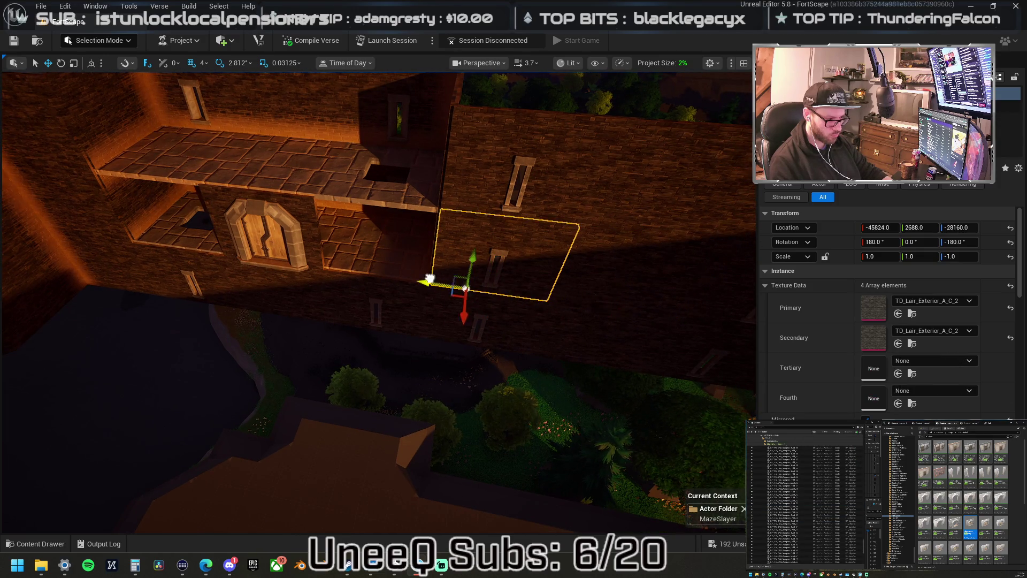
{"action": "left_click_drag", "start_coordinate": [429, 279], "coordinate": [321, 281]}
{"action": "left_click_drag", "start_coordinate": [438, 298], "coordinate": [508, 301]}
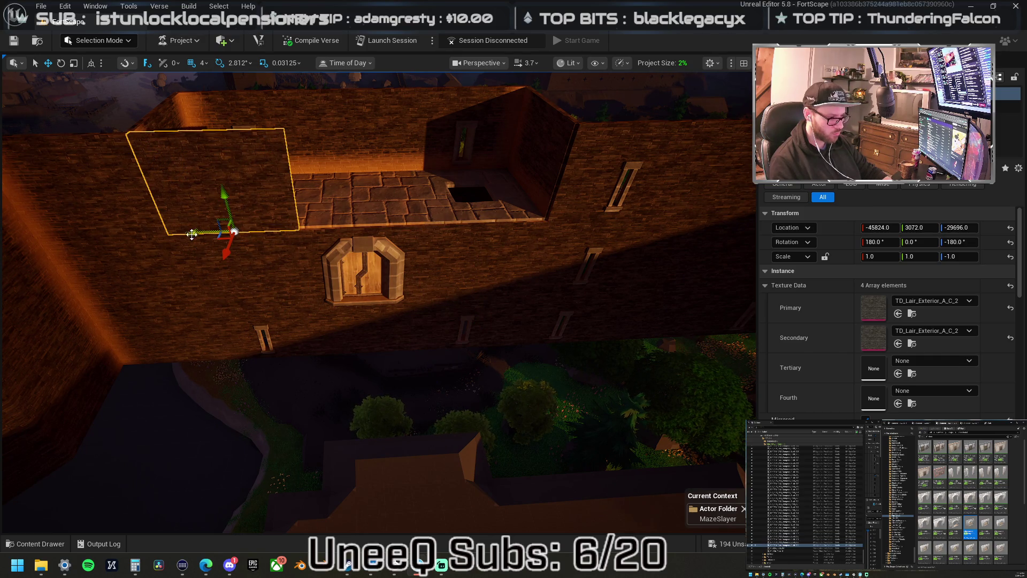
Alt-drag a copy of the doorway up one floor and slide the left wall panel over the window opening.
{"action": "left_click", "coordinate": [369, 254]}
{"action": "left_click_drag", "start_coordinate": [365, 266], "coordinate": [368, 195], "text": "alt"}
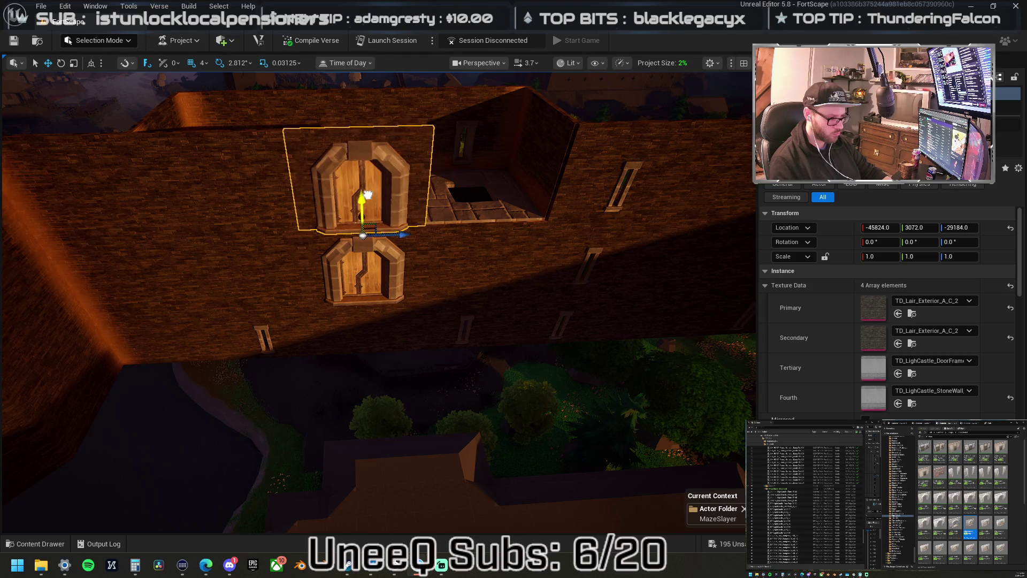
{"action": "left_click", "coordinate": [223, 236]}
{"action": "left_click_drag", "start_coordinate": [200, 235], "coordinate": [448, 222]}
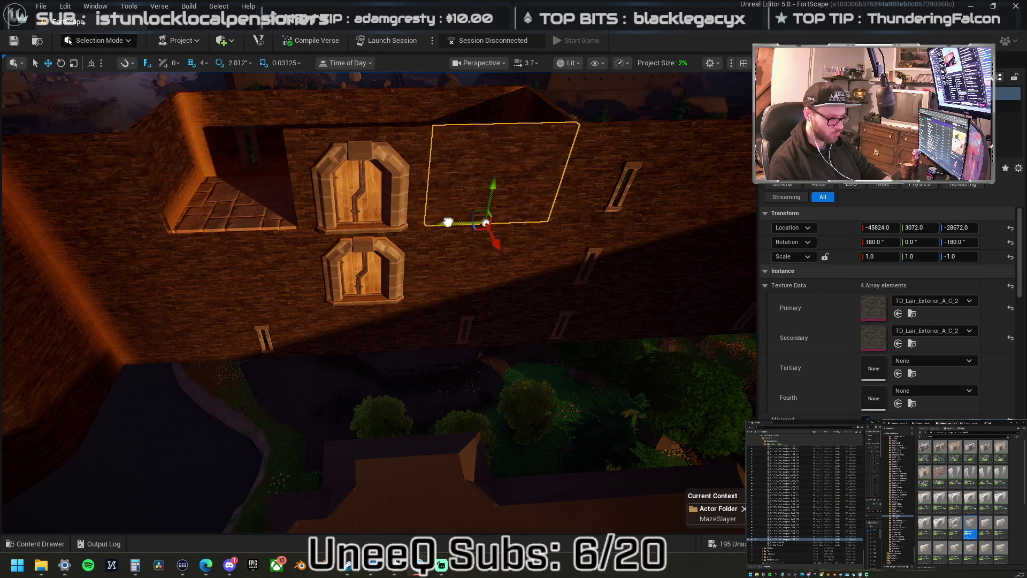
{"action": "left_click", "coordinate": [390, 213]}
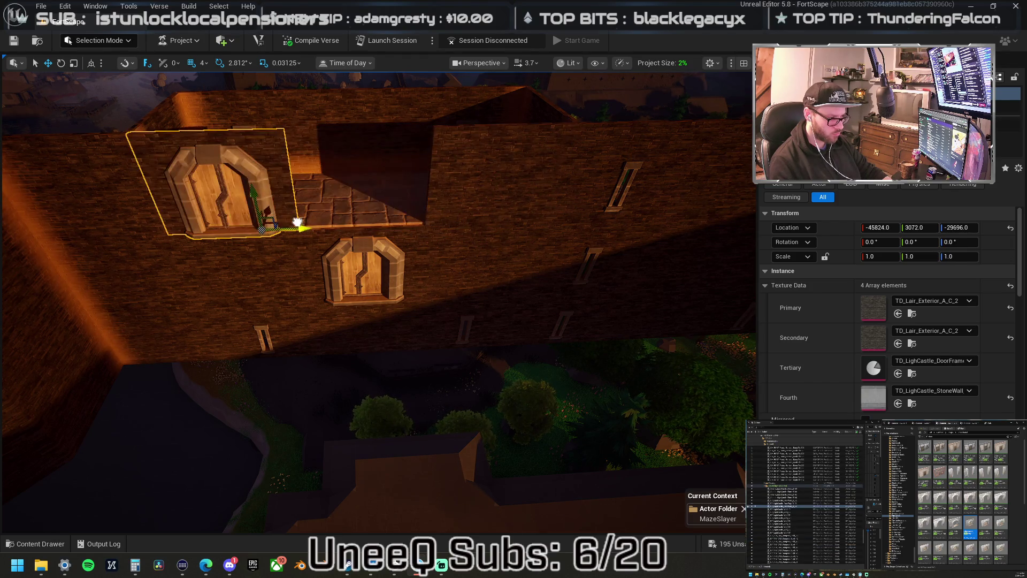
{"action": "left_click", "coordinate": [501, 209]}
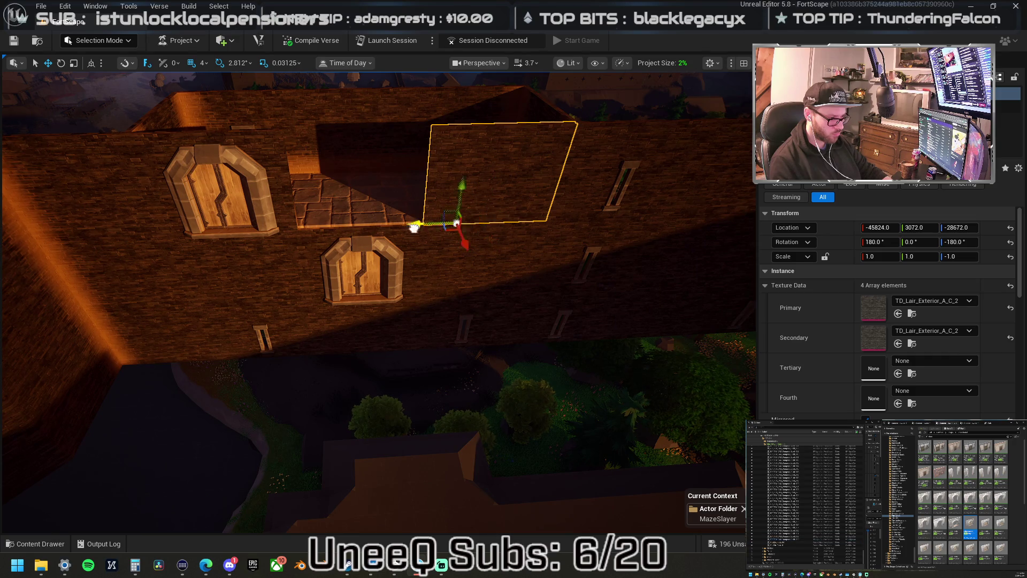
{"action": "left_click_drag", "start_coordinate": [361, 226], "coordinate": [431, 292]}
{"action": "left_click_drag", "start_coordinate": [357, 247], "coordinate": [357, 247]}
Move the small square stone floor tile along the wall top to -47872, 2304, -30208.
{"action": "left_click", "coordinate": [354, 275]}
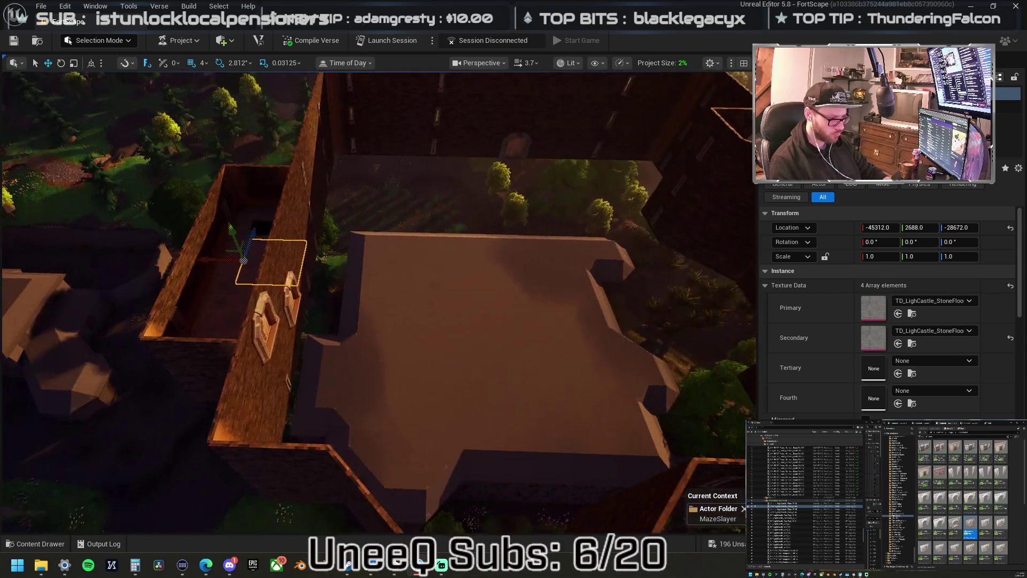
{"action": "left_click_drag", "start_coordinate": [375, 299], "coordinate": [375, 300]}
{"action": "mouse_move", "coordinate": [464, 266]}
{"action": "left_mouse_down"}
{"action": "mouse_move", "coordinate": [428, 272]}
{"action": "mouse_move", "coordinate": [367, 183]}
{"action": "left_mouse_up"}
{"action": "left_click", "coordinate": [368, 176]}
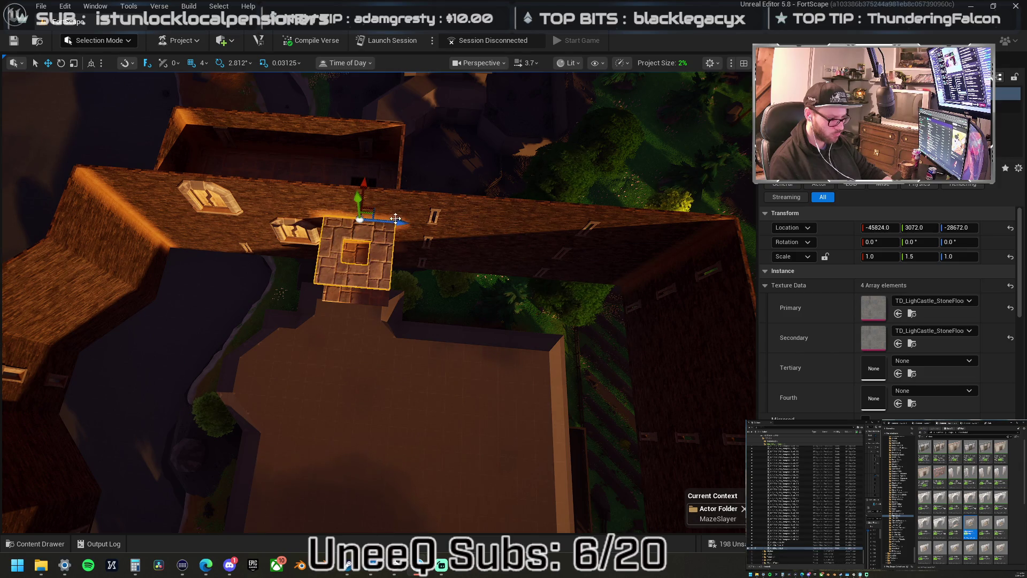
{"action": "mouse_move", "coordinate": [544, 242]}
{"action": "left_mouse_down"}
{"action": "mouse_move", "coordinate": [689, 251]}
{"action": "mouse_move", "coordinate": [648, 262]}
{"action": "left_mouse_up"}
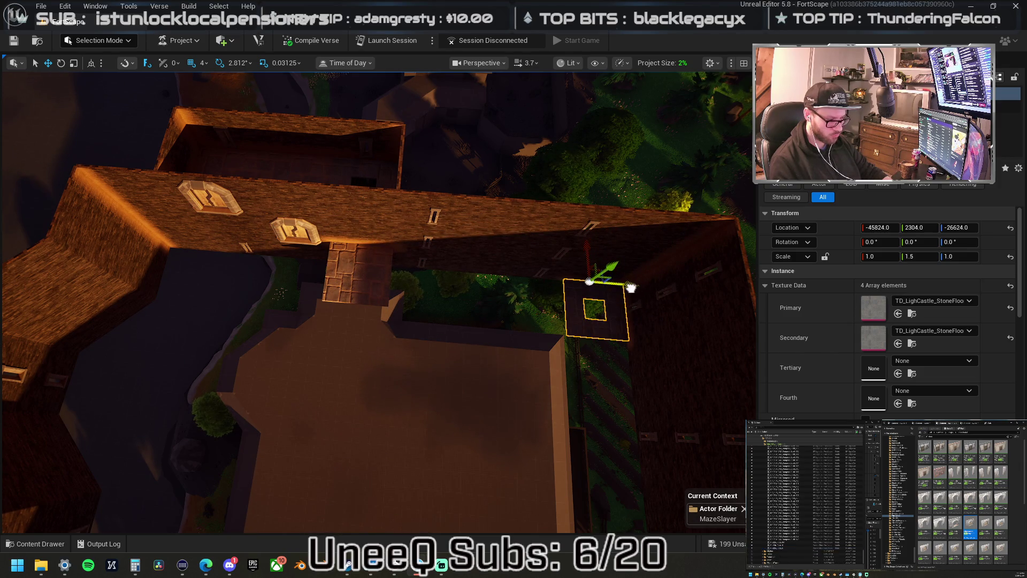
{"action": "left_click_drag", "start_coordinate": [281, 264], "coordinate": [280, 264]}
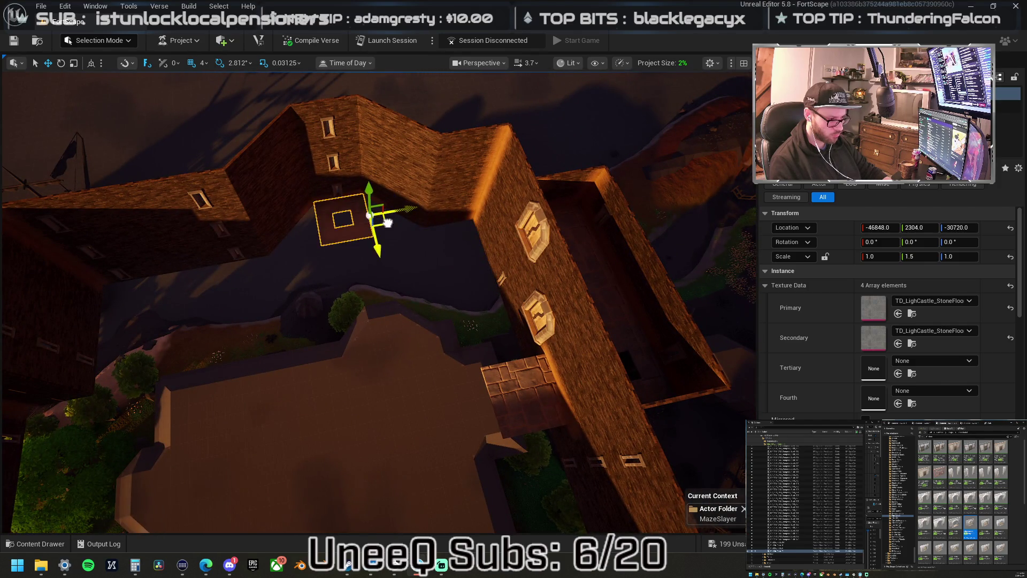
{"action": "scroll", "coordinate": [541, 254], "scroll_direction": "up", "scroll_amount": 10}
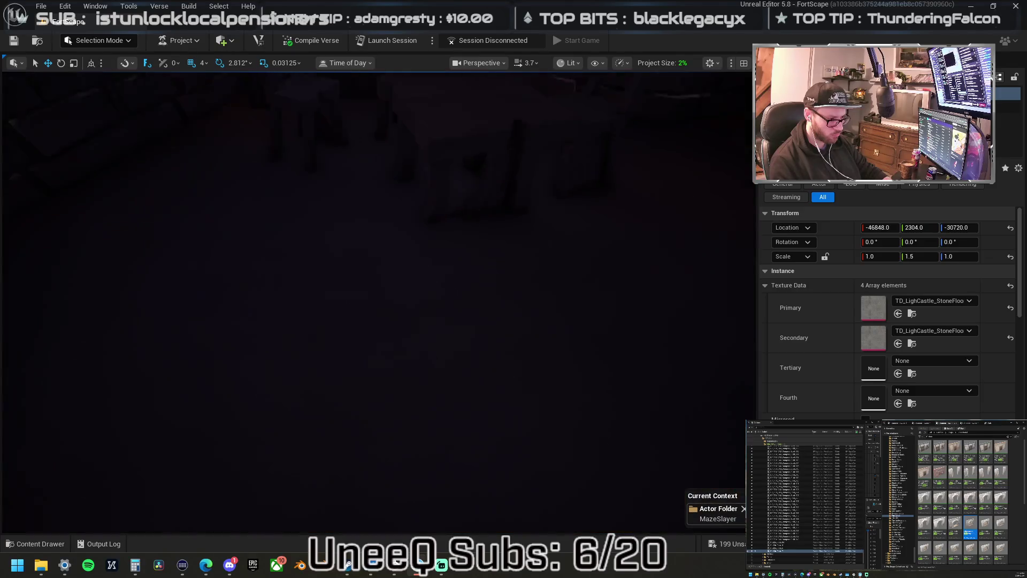
{"action": "left_click_drag", "start_coordinate": [541, 255], "coordinate": [541, 255]}
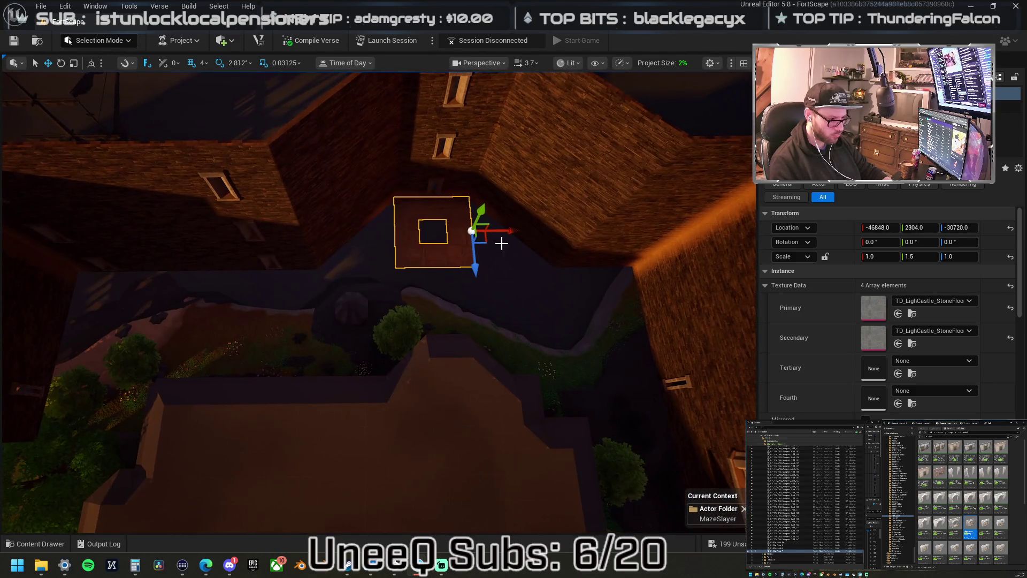
{"action": "left_click_drag", "start_coordinate": [356, 301], "coordinate": [356, 301]}
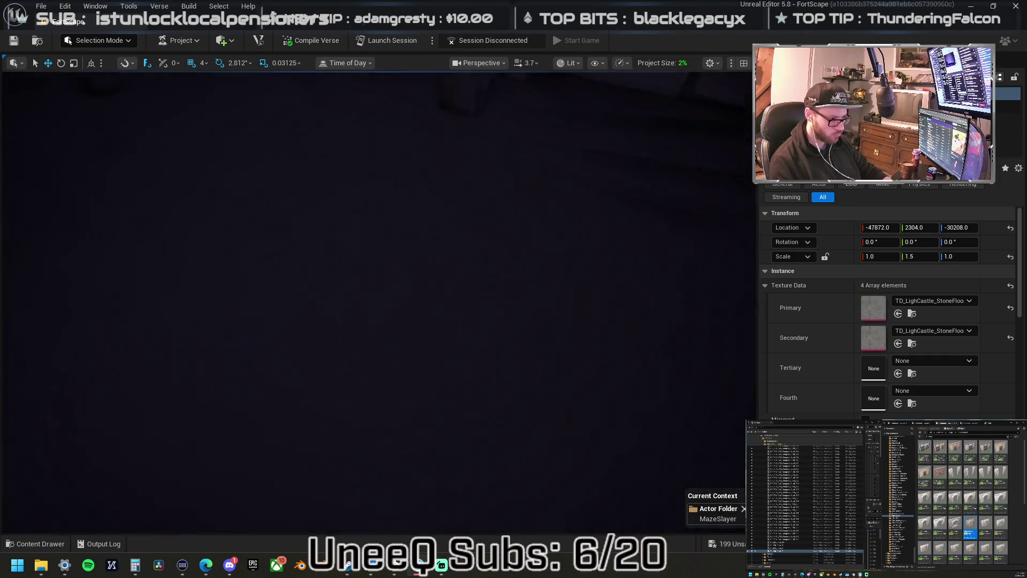
{"action": "left_click_drag", "start_coordinate": [355, 301], "coordinate": [356, 301]}
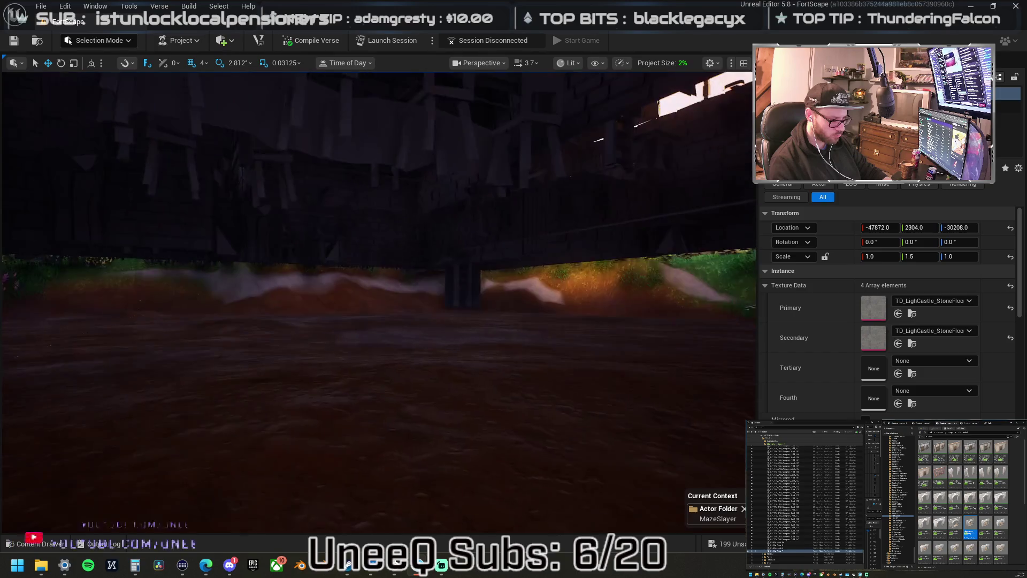
Fly the camera under the building and into the castle interior, then select the roof mesh.
{"action": "left_click_drag", "start_coordinate": [356, 300], "coordinate": [356, 301]}
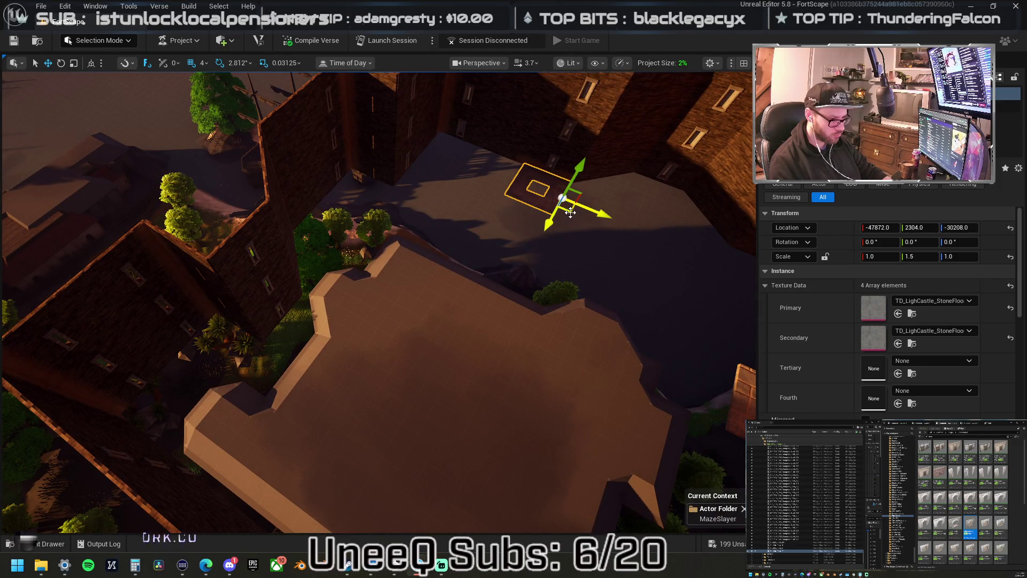
{"action": "left_click_drag", "start_coordinate": [389, 332], "coordinate": [388, 332]}
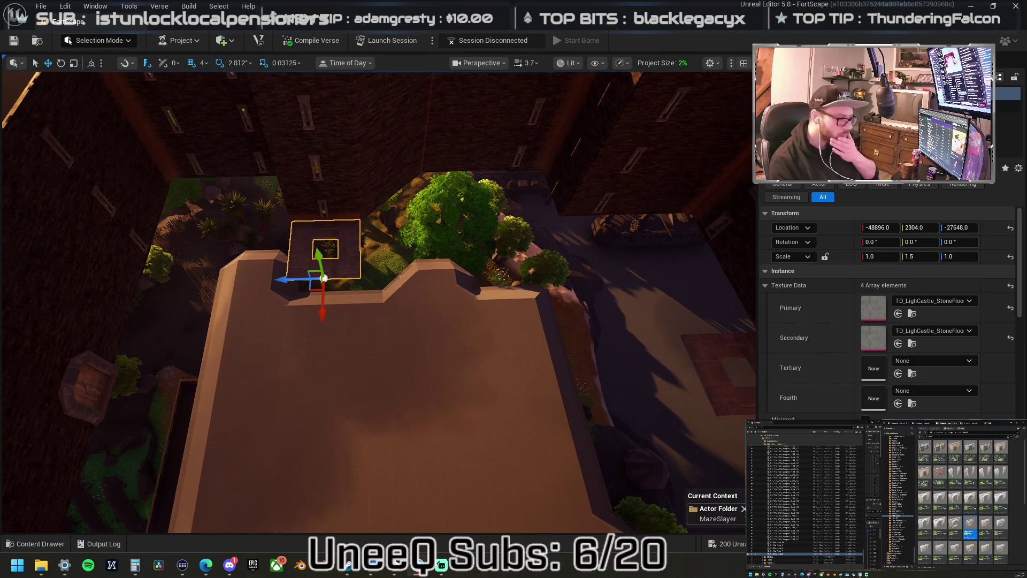
{"action": "left_click_drag", "start_coordinate": [389, 333], "coordinate": [378, 337]}
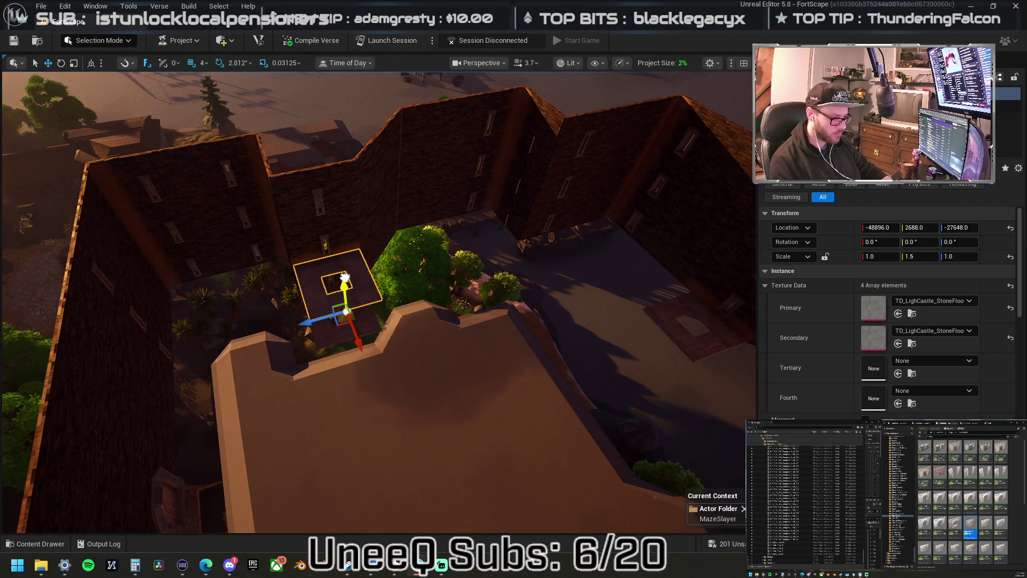
{"action": "left_click_drag", "start_coordinate": [485, 230], "coordinate": [483, 230]}
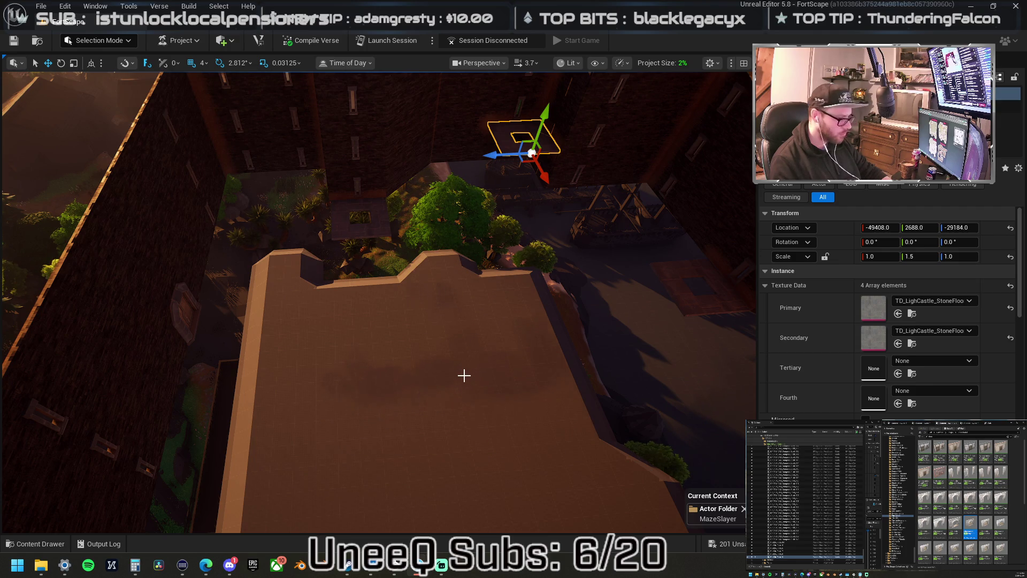
{"action": "mouse_move", "coordinate": [378, 303]}
{"action": "left_mouse_down"}
{"action": "mouse_move", "coordinate": [375, 214]}
{"action": "mouse_move", "coordinate": [363, 235]}
{"action": "mouse_move", "coordinate": [374, 246]}
{"action": "mouse_move", "coordinate": [364, 252]}
{"action": "mouse_move", "coordinate": [374, 246]}
{"action": "mouse_move", "coordinate": [364, 246]}
{"action": "mouse_move", "coordinate": [375, 246]}
{"action": "mouse_move", "coordinate": [364, 246]}
{"action": "mouse_move", "coordinate": [369, 230]}
{"action": "left_mouse_up"}
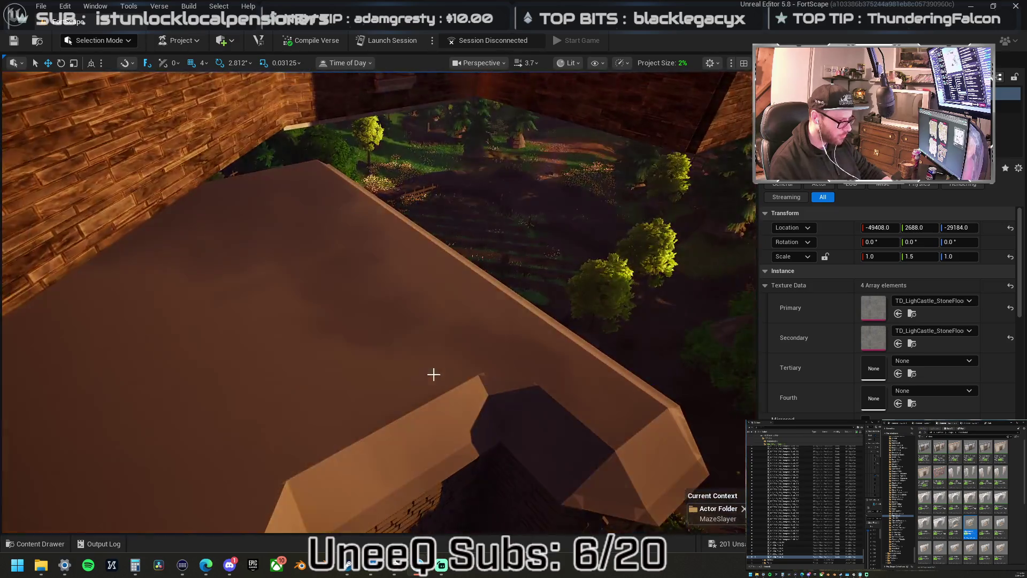
{"action": "left_click", "coordinate": [433, 374]}
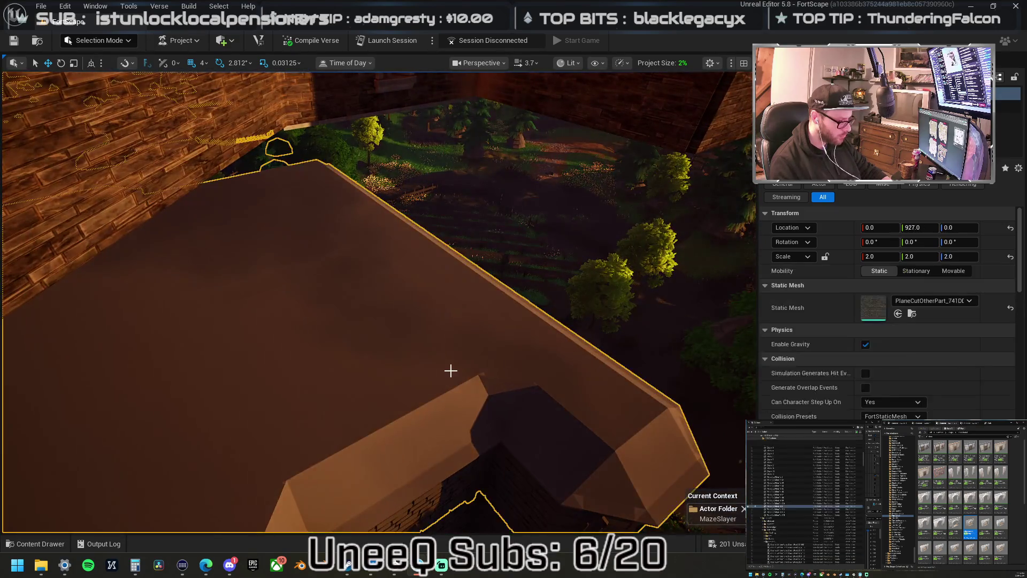
Hide the roof mesh with H to reveal the maze, then open the Selection Mode dropdown.
{"action": "scroll", "coordinate": [451, 355], "scroll_direction": "down", "scroll_amount": 5}
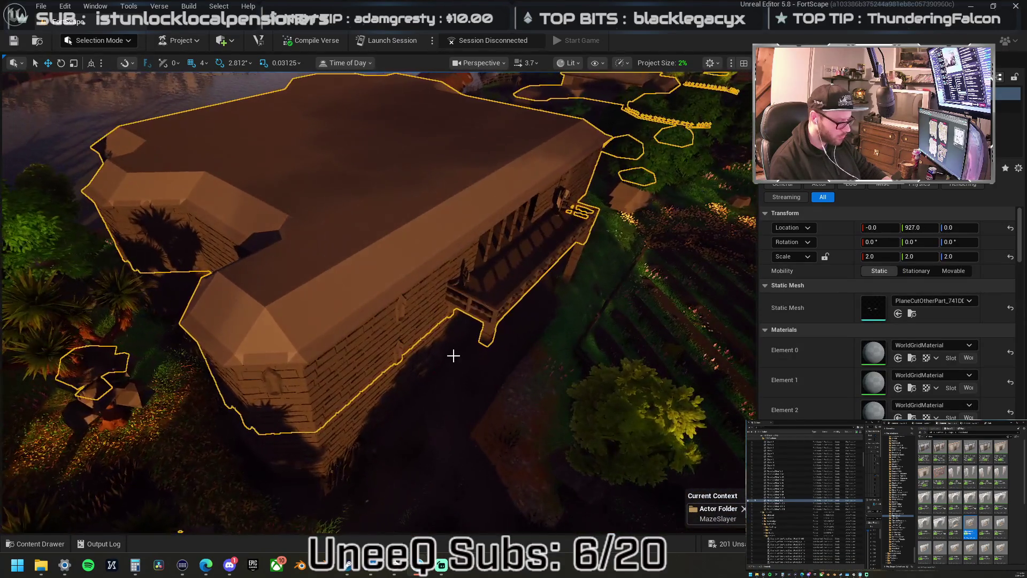
{"action": "key", "text": "h"}
{"action": "scroll", "coordinate": [375, 300], "scroll_direction": "up", "scroll_amount": 10}
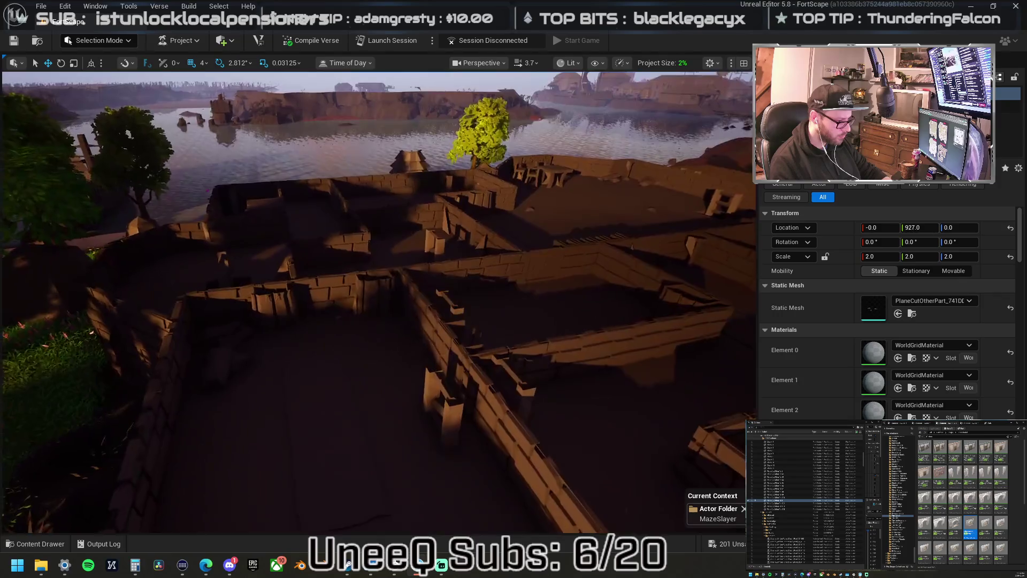
{"action": "scroll", "coordinate": [374, 300], "scroll_direction": "up", "scroll_amount": 10}
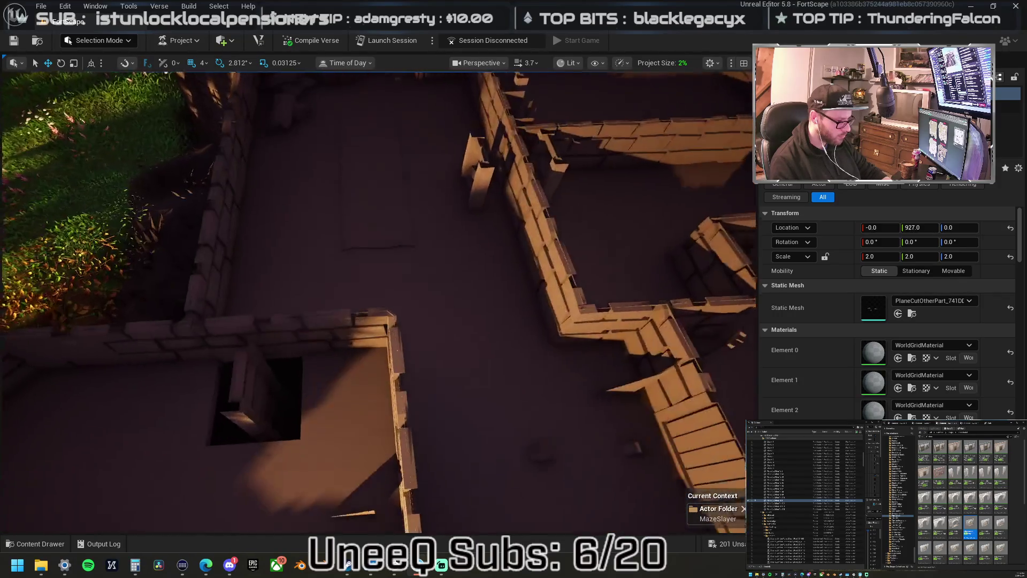
{"action": "scroll", "coordinate": [375, 300], "scroll_direction": "down", "scroll_amount": 5}
{"action": "scroll", "coordinate": [374, 300], "scroll_direction": "up", "scroll_amount": 10}
{"action": "scroll", "coordinate": [374, 300], "scroll_direction": "down", "scroll_amount": 5}
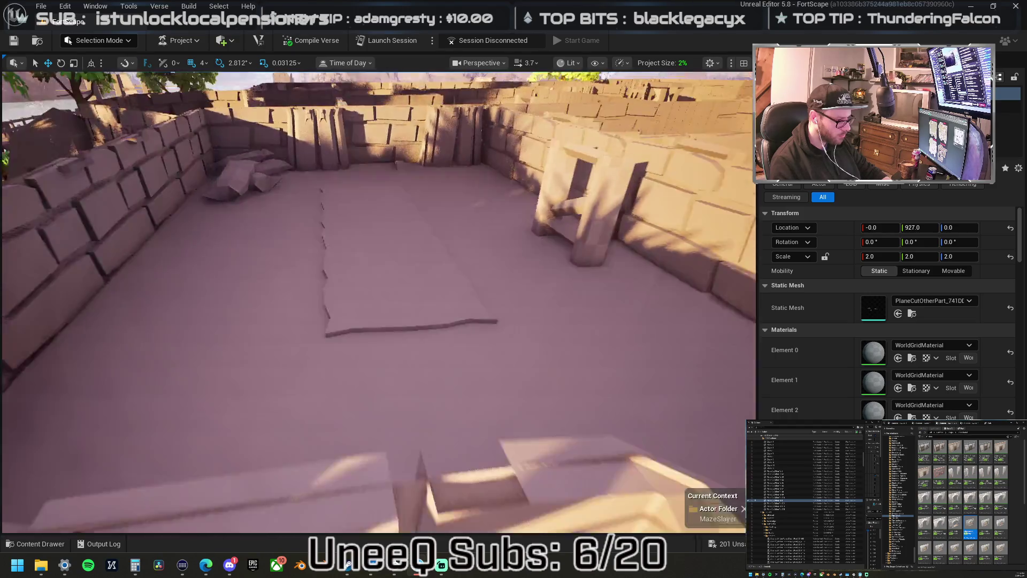
{"action": "scroll", "coordinate": [375, 299], "scroll_direction": "down", "scroll_amount": 5}
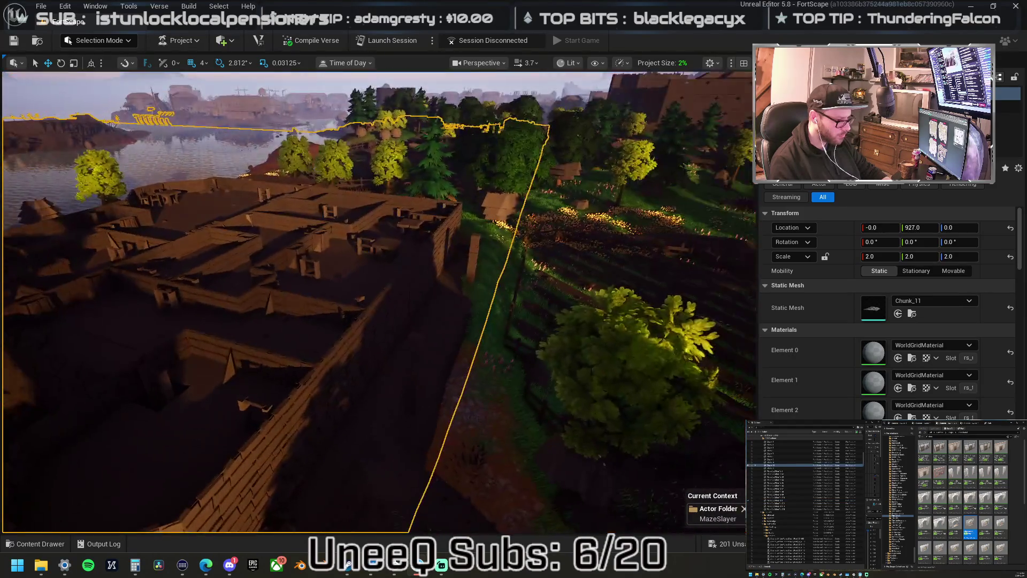
{"action": "scroll", "coordinate": [375, 300], "scroll_direction": "up", "scroll_amount": 10}
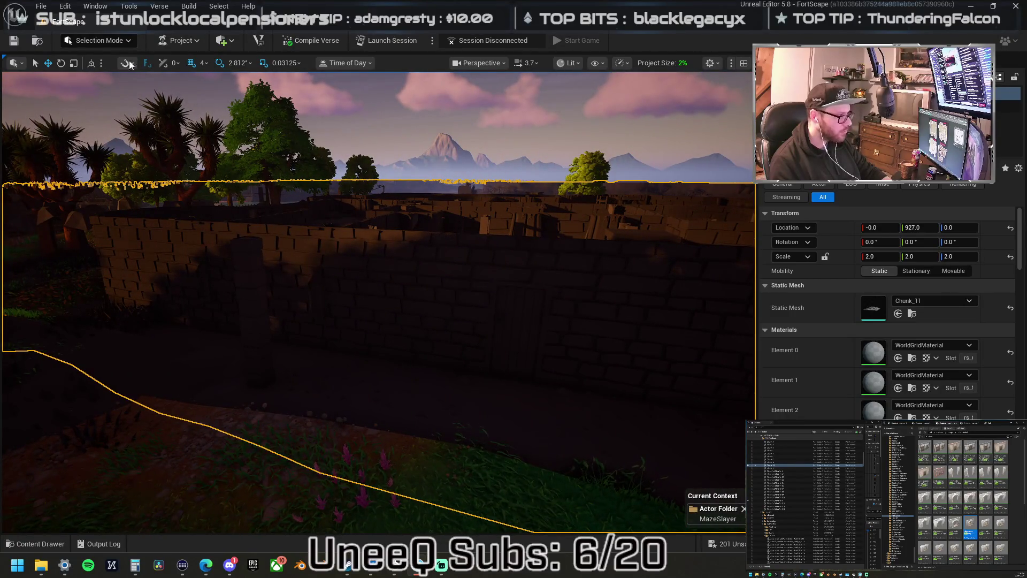
{"action": "left_click", "coordinate": [101, 42]}
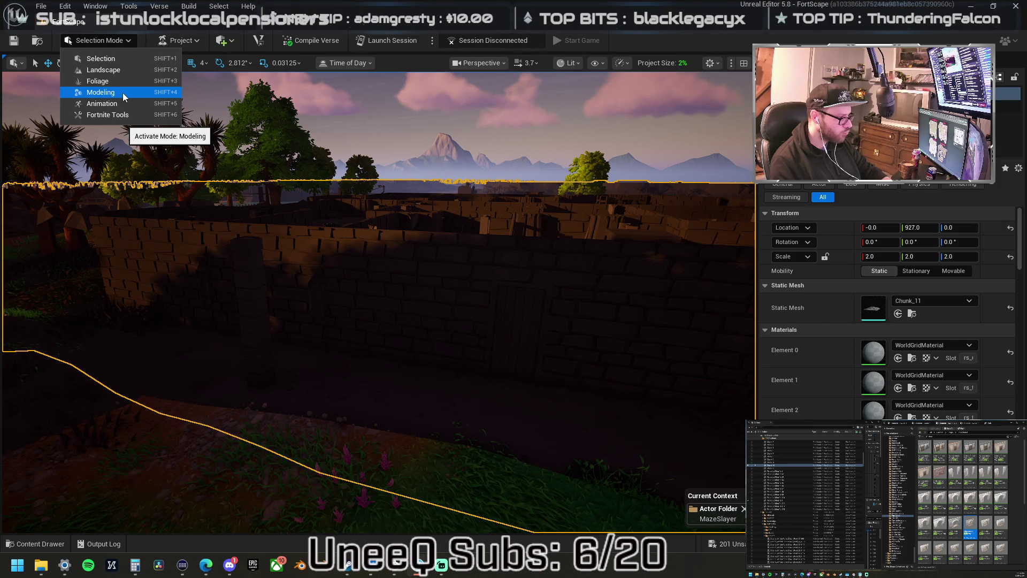
In Modeling mode, position the Plane Cut plane just below the outer wall's top.
{"action": "left_click", "coordinate": [123, 92]}
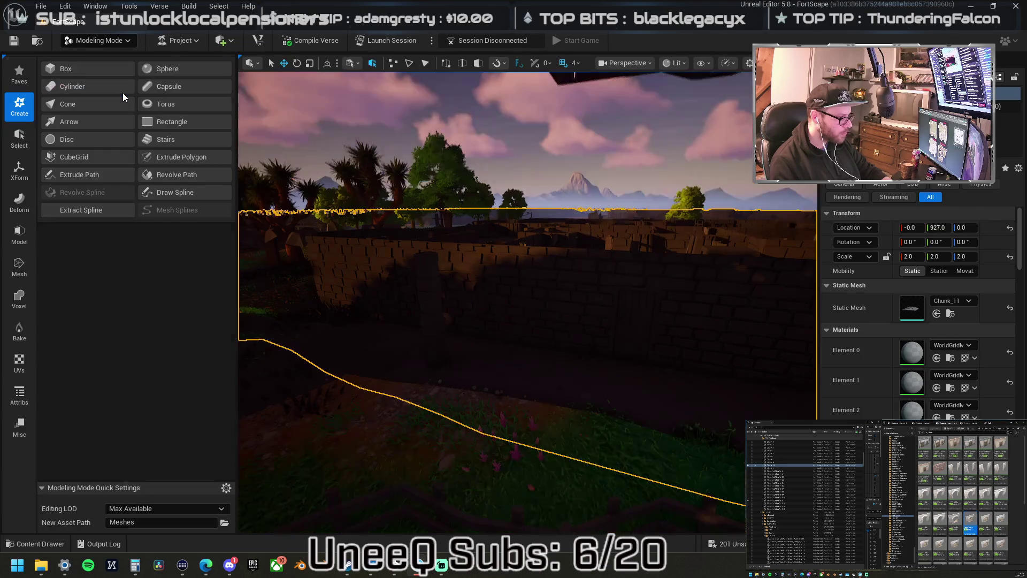
{"action": "left_click", "coordinate": [19, 234]}
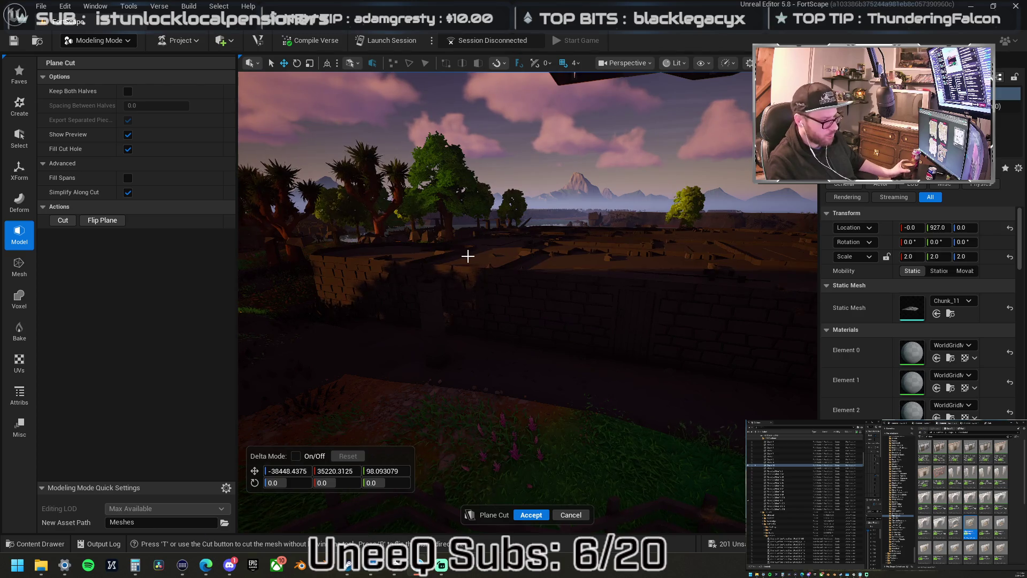
{"action": "key", "text": "f"}
{"action": "left_click_drag", "start_coordinate": [540, 190], "coordinate": [536, 191]}
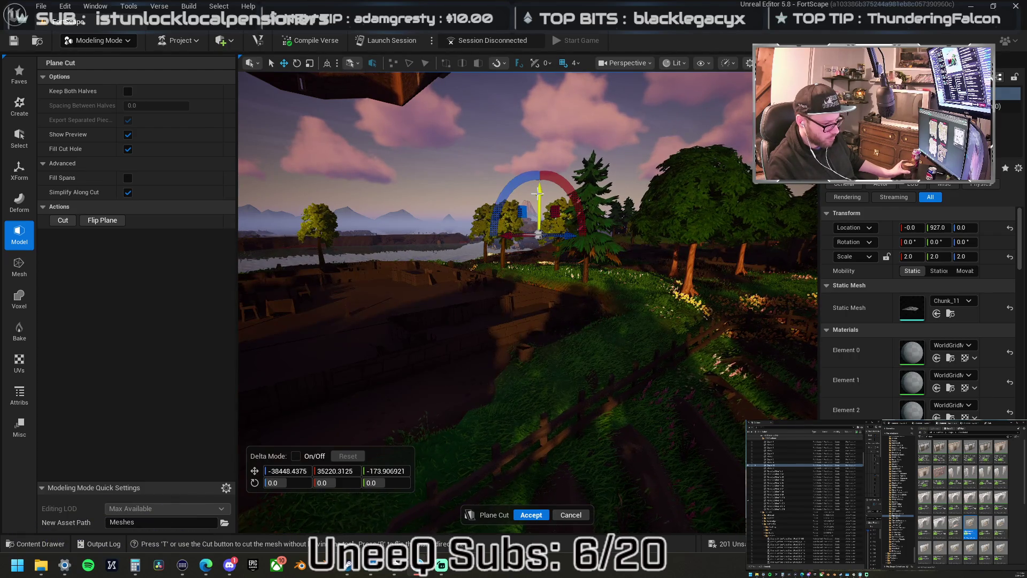
{"action": "left_click_drag", "start_coordinate": [539, 192], "coordinate": [535, 190]}
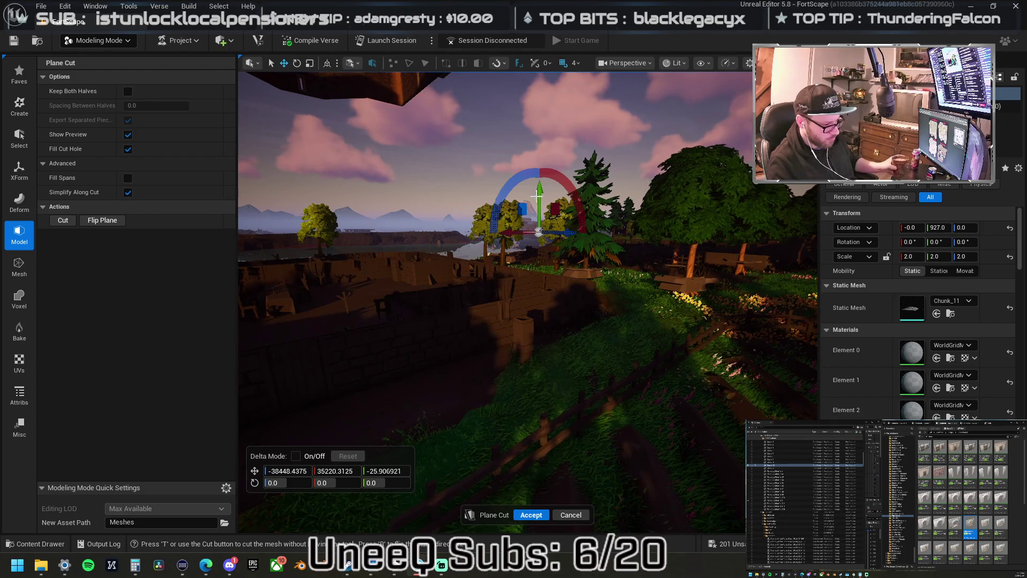
{"action": "mouse_move", "coordinate": [535, 191]}
{"action": "left_mouse_down"}
{"action": "mouse_move", "coordinate": [514, 176]}
{"action": "mouse_move", "coordinate": [482, 176]}
{"action": "left_mouse_up"}
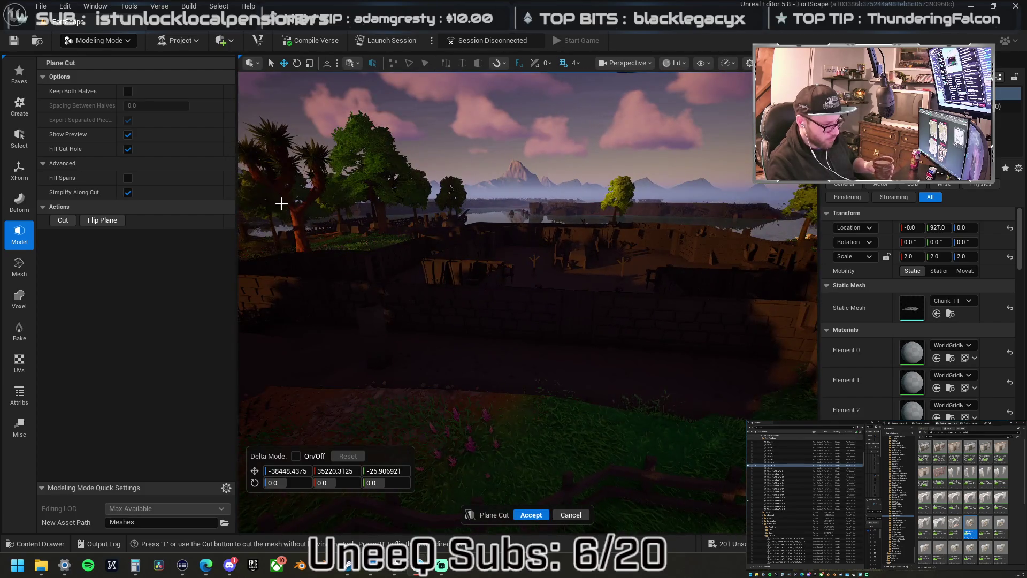
Enable Keep Both Halves and accept the cut, splitting Chunk_11 into a separate PlaneCutOtherPart.
{"action": "left_click", "coordinate": [127, 92]}
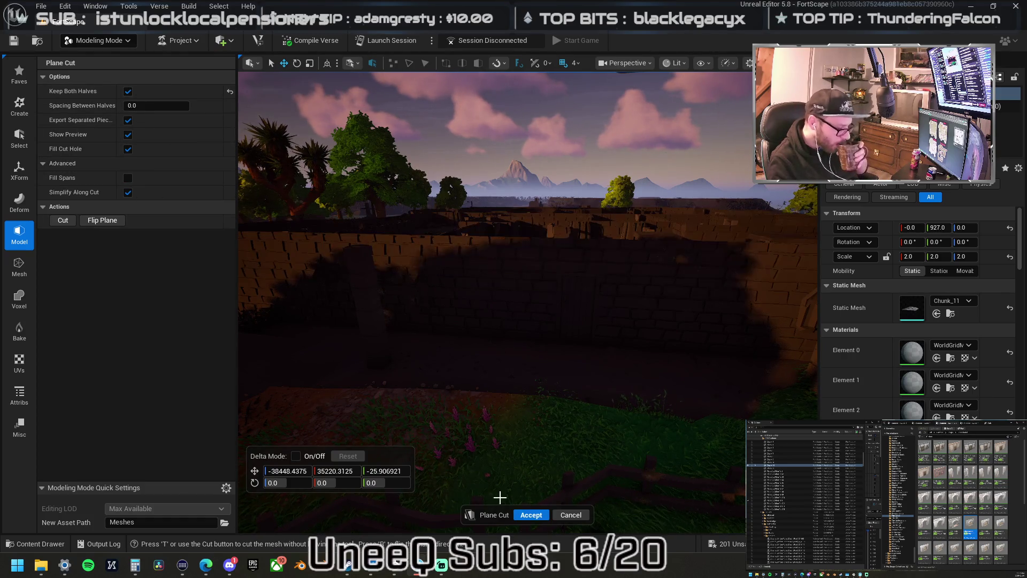
{"action": "left_click", "coordinate": [530, 515]}
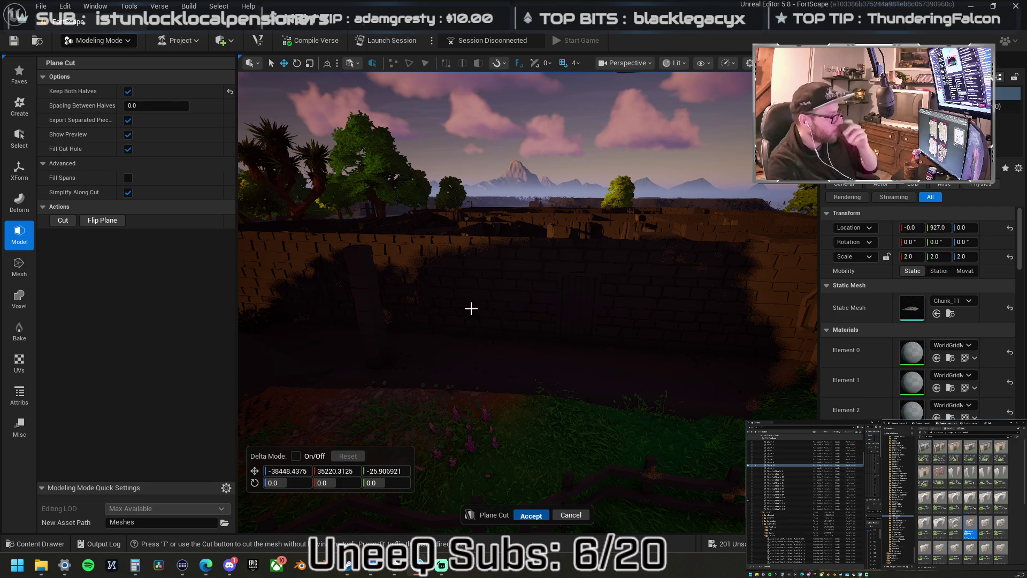
{"action": "key", "text": "Return"}
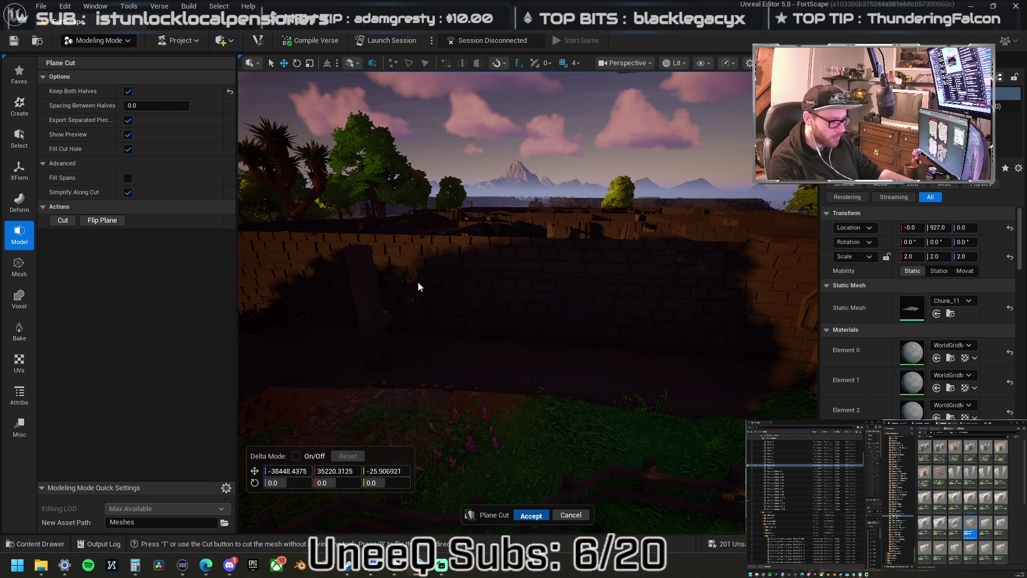
{"action": "key", "text": "t"}
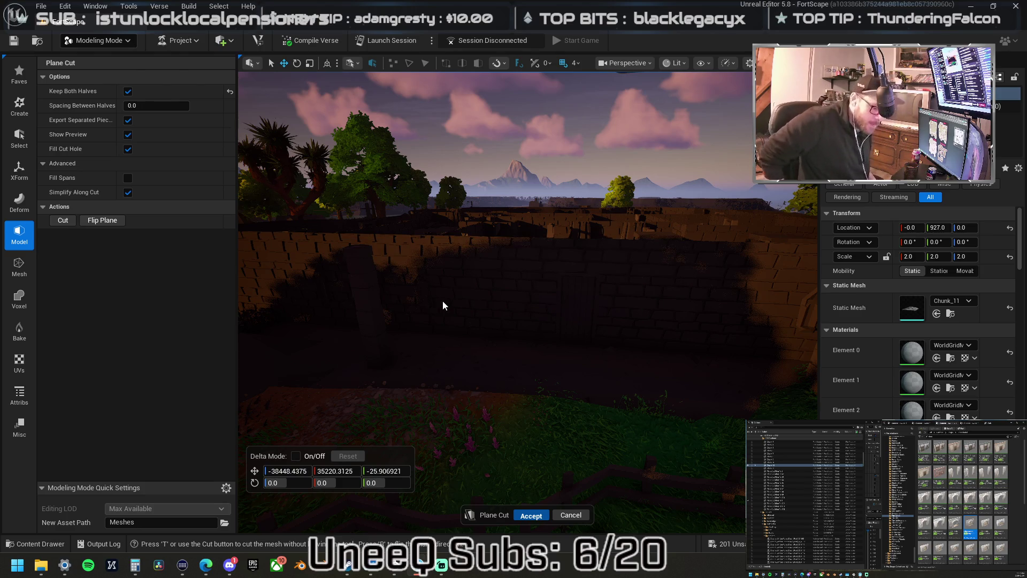
{"action": "key", "text": "Return"}
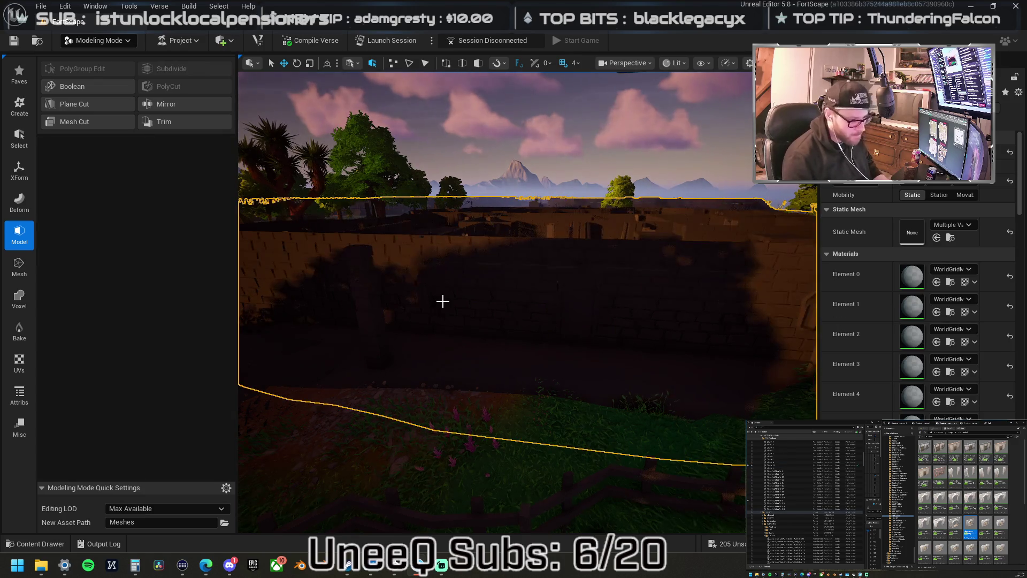
Select the upper PlaneCutOtherPart strip and hide the wall tops to expose the maze interior.
{"action": "left_click", "coordinate": [776, 527]}
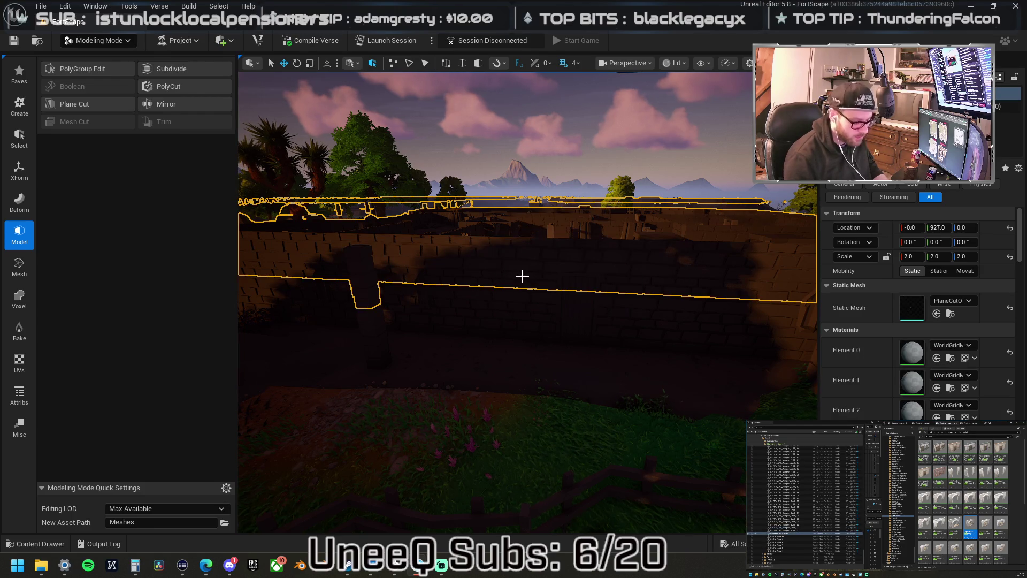
{"action": "left_click_drag", "start_coordinate": [509, 307], "coordinate": [509, 300]}
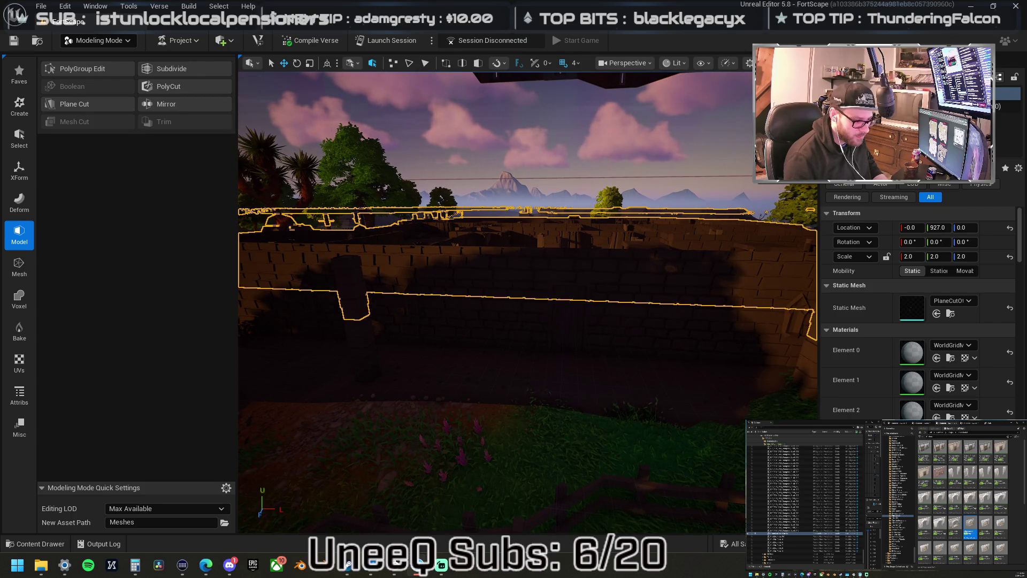
{"action": "left_click_drag", "start_coordinate": [614, 322], "coordinate": [562, 321]}
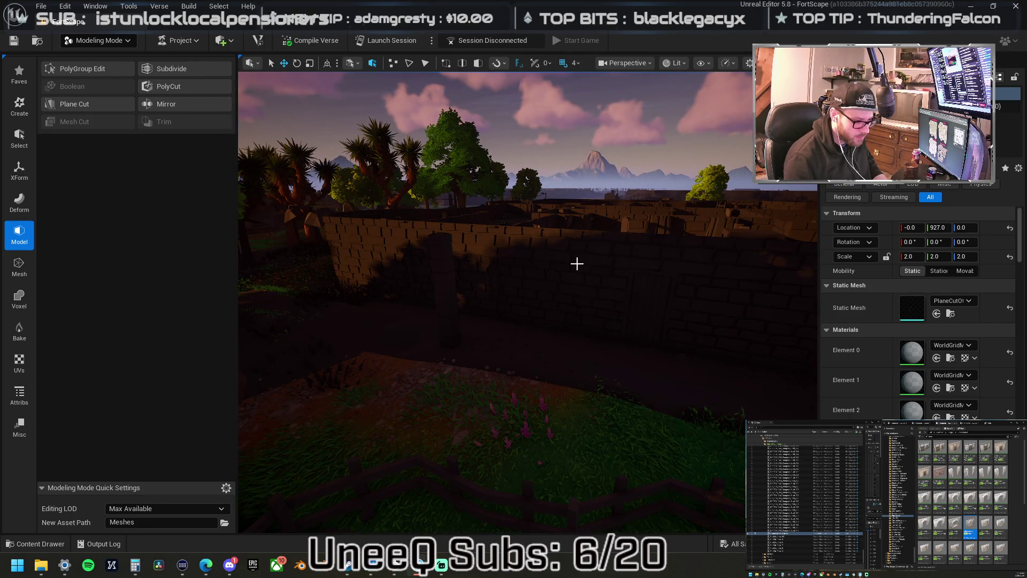
{"action": "mouse_move", "coordinate": [651, 266]}
{"action": "left_mouse_down"}
{"action": "mouse_move", "coordinate": [665, 270]}
{"action": "mouse_move", "coordinate": [602, 267]}
{"action": "mouse_move", "coordinate": [596, 292]}
{"action": "left_mouse_up"}
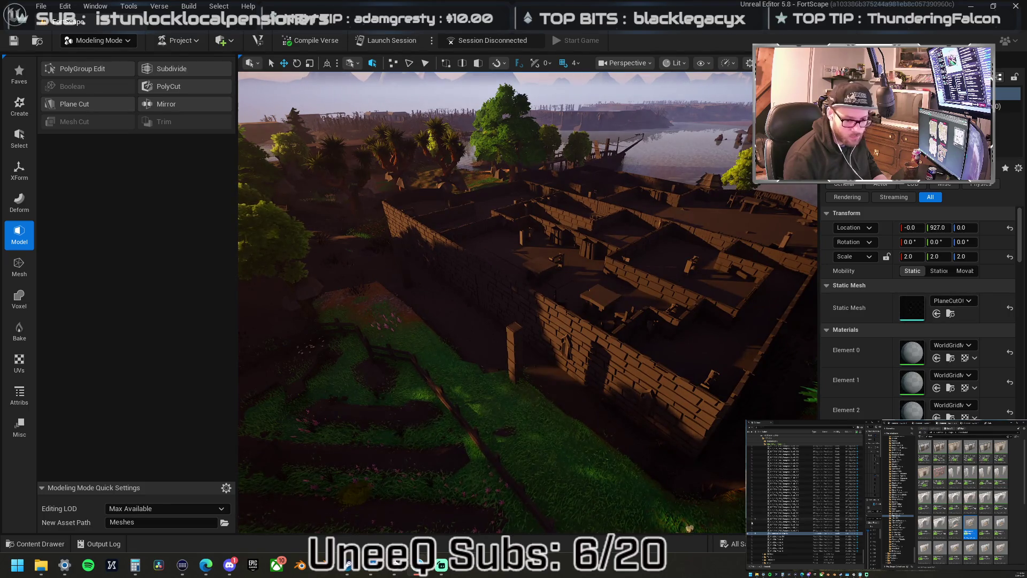
{"action": "left_click", "coordinate": [749, 533]}
{"action": "mouse_move", "coordinate": [501, 266]}
{"action": "left_mouse_down"}
{"action": "mouse_move", "coordinate": [497, 257]}
{"action": "mouse_move", "coordinate": [513, 296]}
{"action": "mouse_move", "coordinate": [514, 241]}
{"action": "mouse_move", "coordinate": [516, 306]}
{"action": "mouse_move", "coordinate": [511, 275]}
{"action": "left_mouse_up"}
{"action": "left_click", "coordinate": [508, 214]}
{"action": "mouse_move", "coordinate": [508, 214]}
{"action": "left_mouse_down"}
{"action": "mouse_move", "coordinate": [503, 192]}
{"action": "mouse_move", "coordinate": [543, 219]}
{"action": "left_mouse_up"}
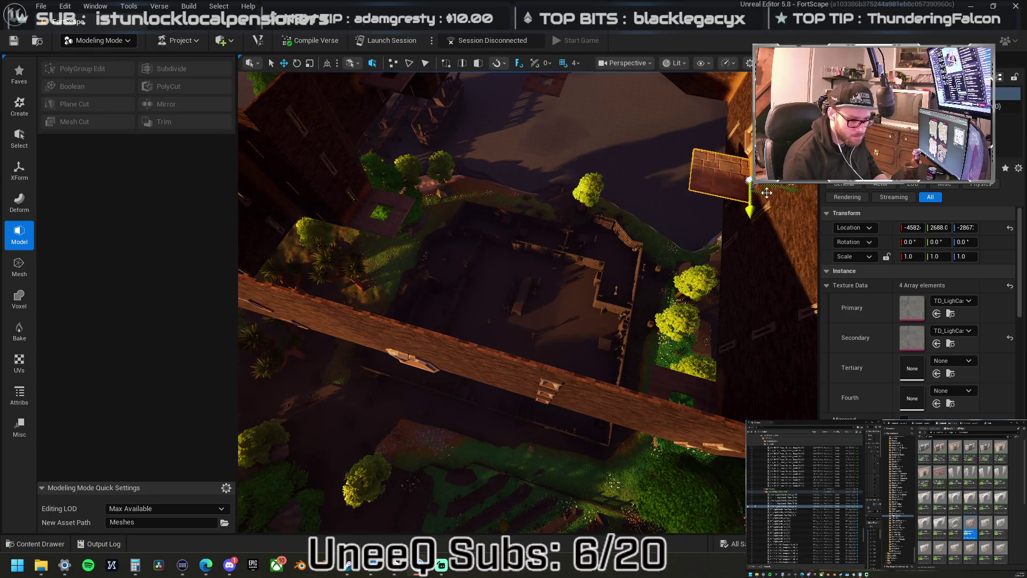
{"action": "left_click_drag", "start_coordinate": [764, 191], "coordinate": [584, 153]}
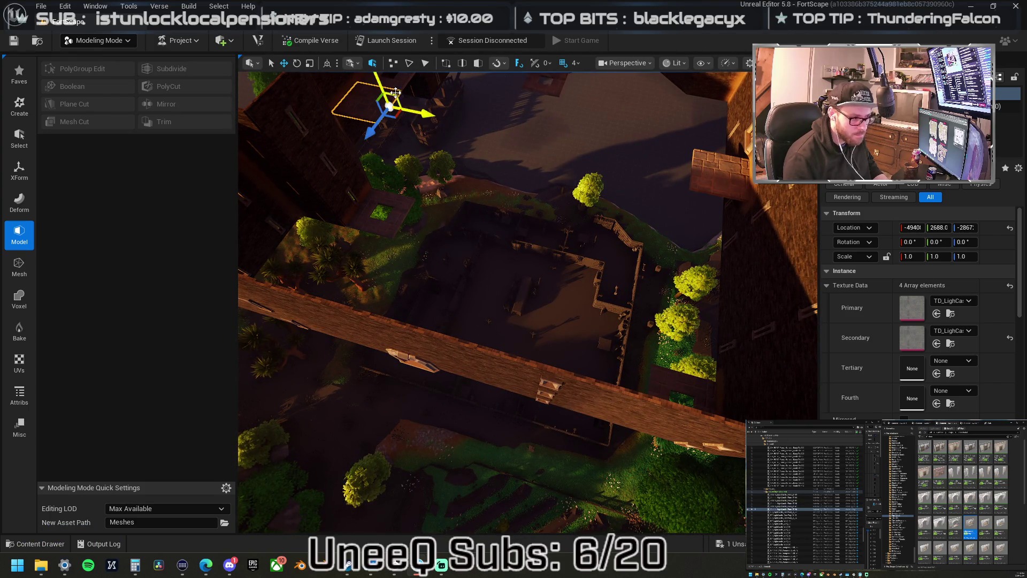
{"action": "left_click_drag", "start_coordinate": [392, 88], "coordinate": [471, 104]}
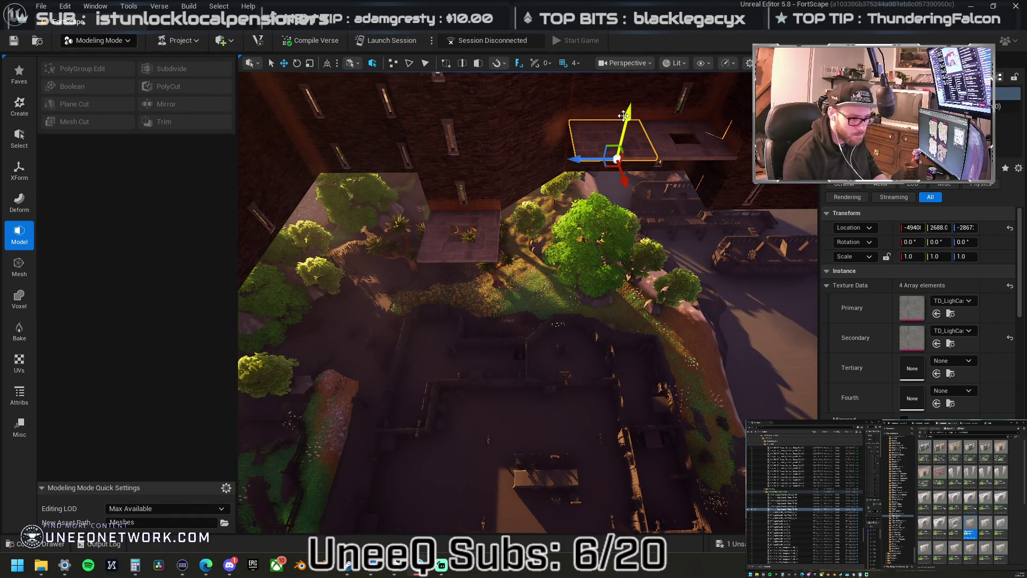
{"action": "left_click_drag", "start_coordinate": [621, 115], "coordinate": [614, 158]}
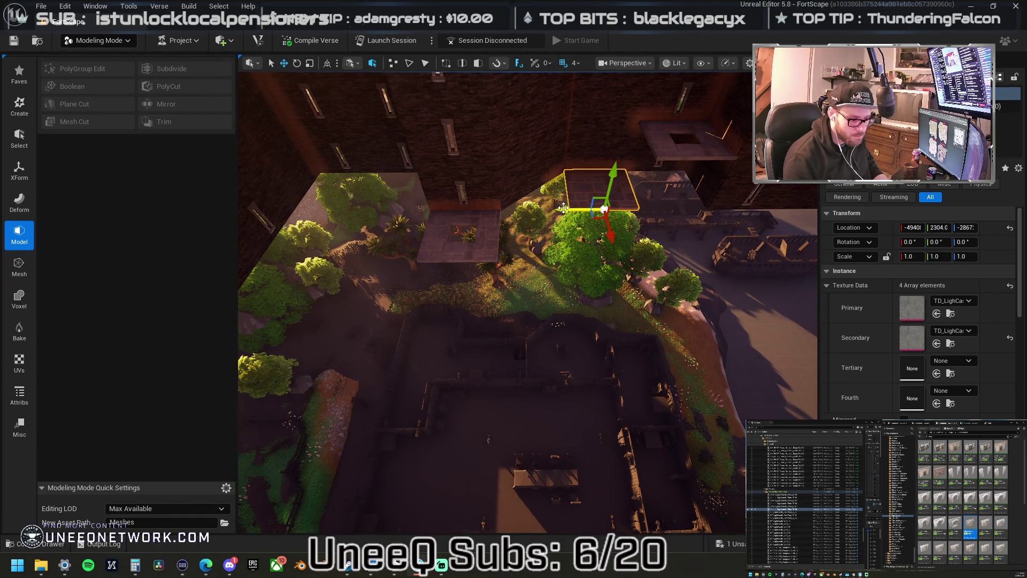
{"action": "left_click_drag", "start_coordinate": [563, 208], "coordinate": [619, 196]}
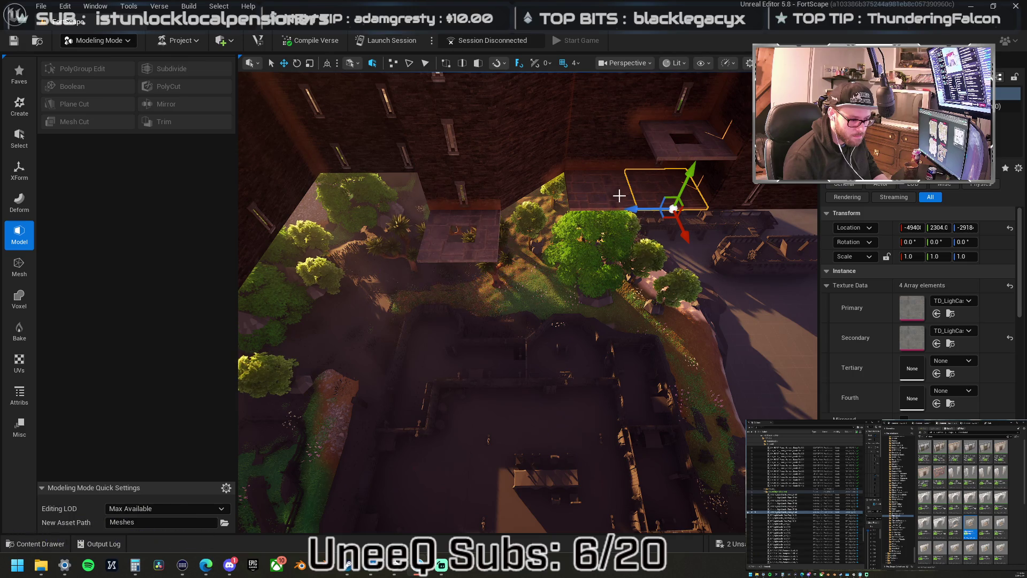
{"action": "key", "text": "ctrl+z"}
{"action": "key", "text": "ctrl+z"}
{"action": "mouse_move", "coordinate": [667, 151]}
{"action": "left_mouse_down"}
{"action": "mouse_move", "coordinate": [667, 182]}
{"action": "mouse_move", "coordinate": [588, 190]}
{"action": "mouse_move", "coordinate": [601, 238]}
{"action": "left_mouse_up"}
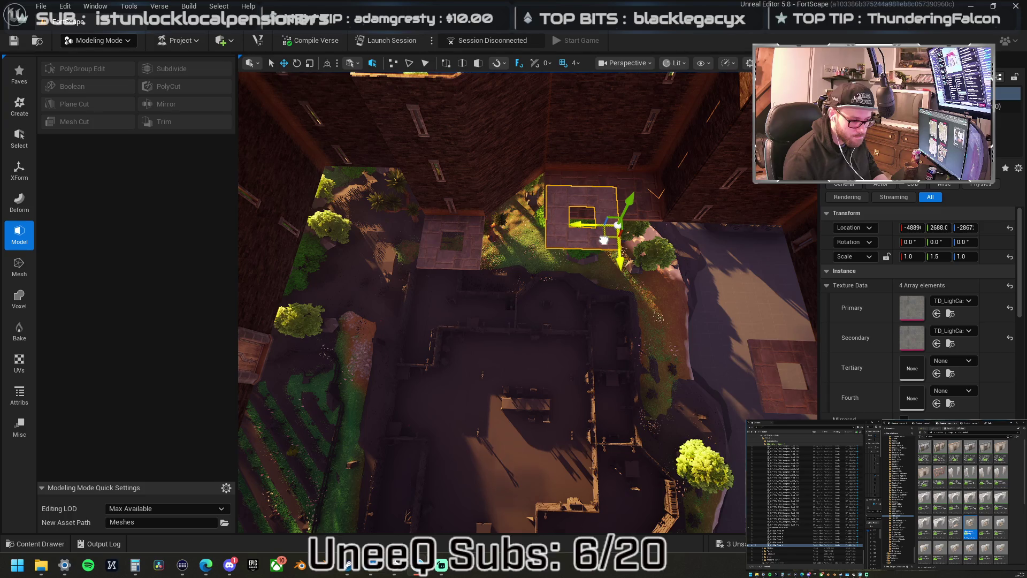
{"action": "left_click_drag", "start_coordinate": [603, 239], "coordinate": [605, 239]}
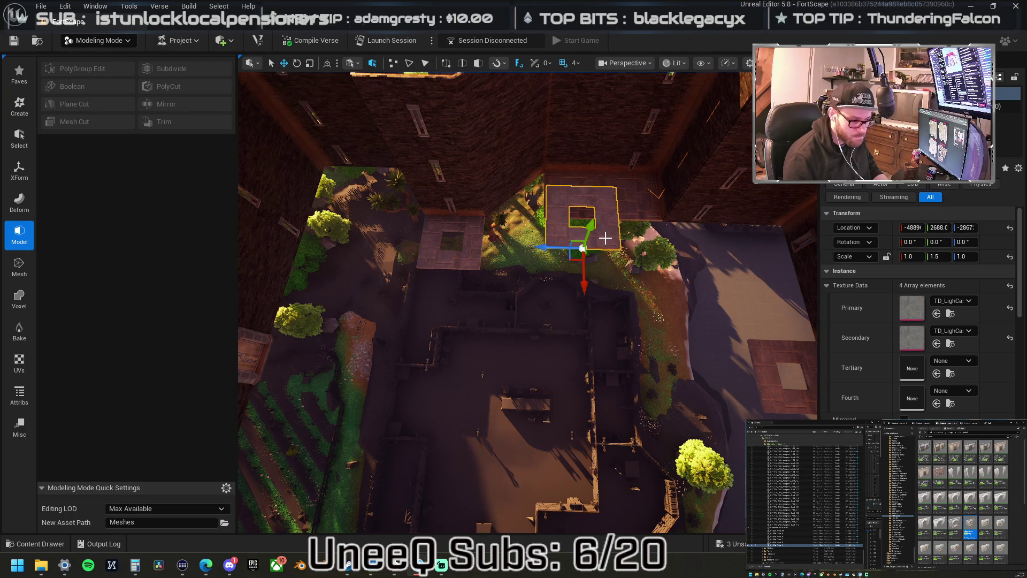
{"action": "left_click_drag", "start_coordinate": [491, 199], "coordinate": [394, 199]}
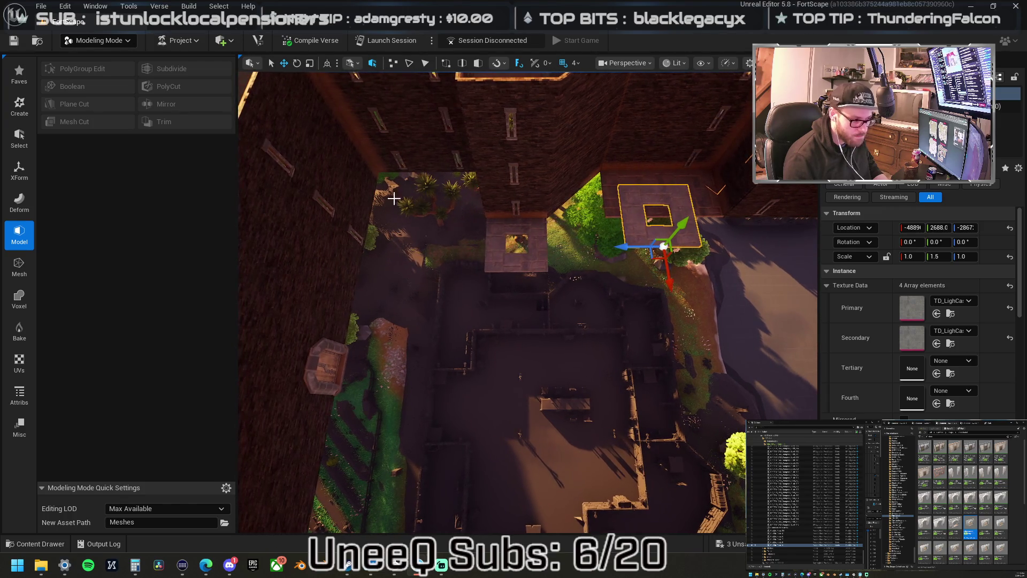
{"action": "left_click", "coordinate": [343, 291]}
{"action": "scroll", "coordinate": [380, 278], "scroll_direction": "up", "scroll_amount": 3}
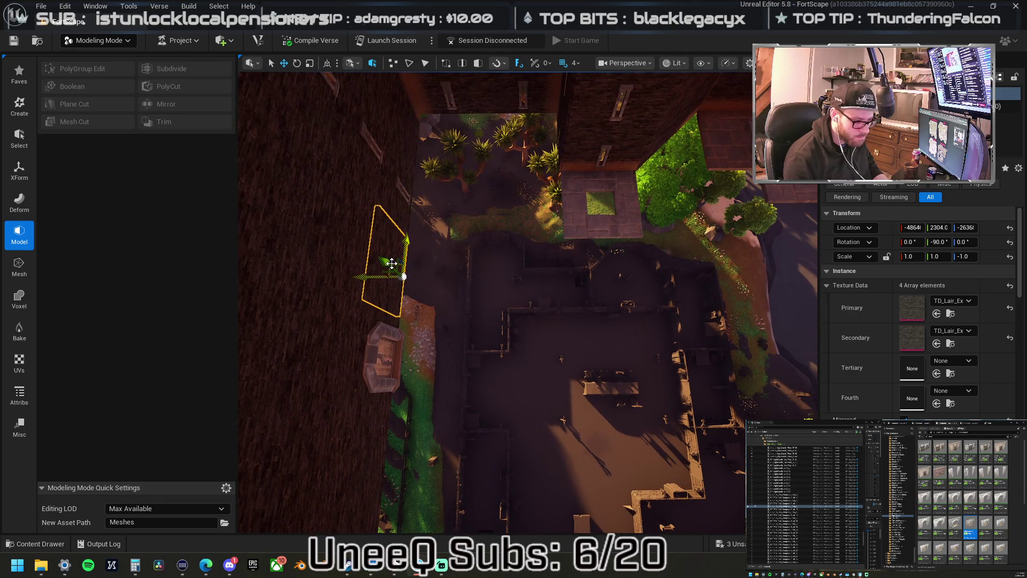
Copy the wall slab, rotate it 90° upright, and slide it along the courtyard edge.
{"action": "left_click_drag", "start_coordinate": [391, 263], "coordinate": [460, 251]}
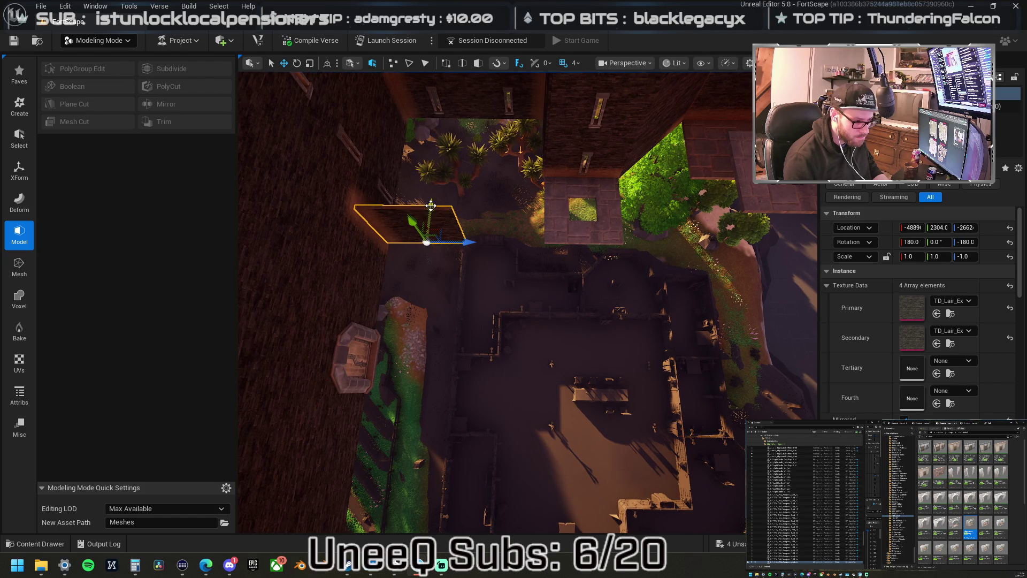
{"action": "left_click_drag", "start_coordinate": [431, 205], "coordinate": [420, 294]}
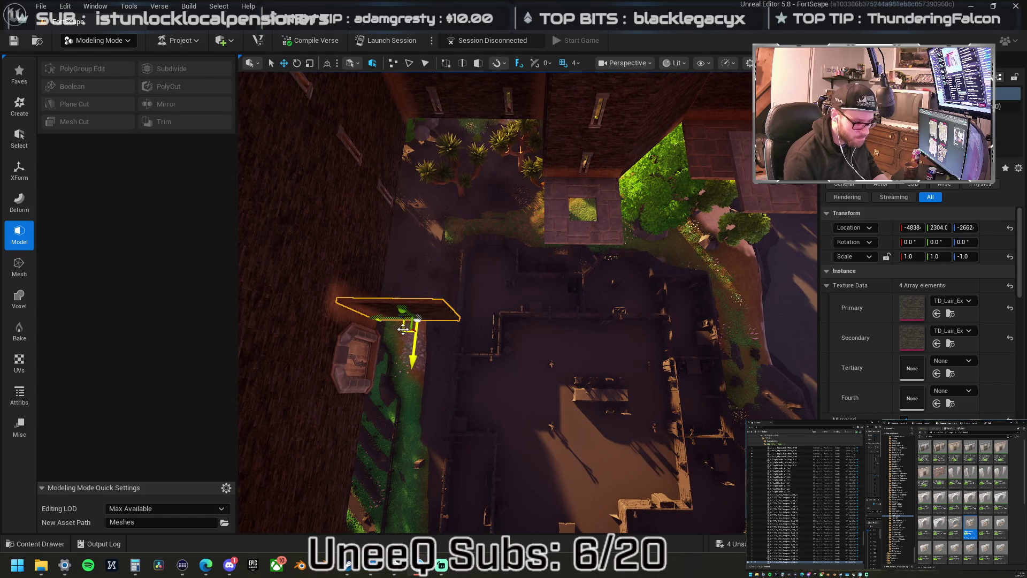
{"action": "key", "text": "ctrl+End"}
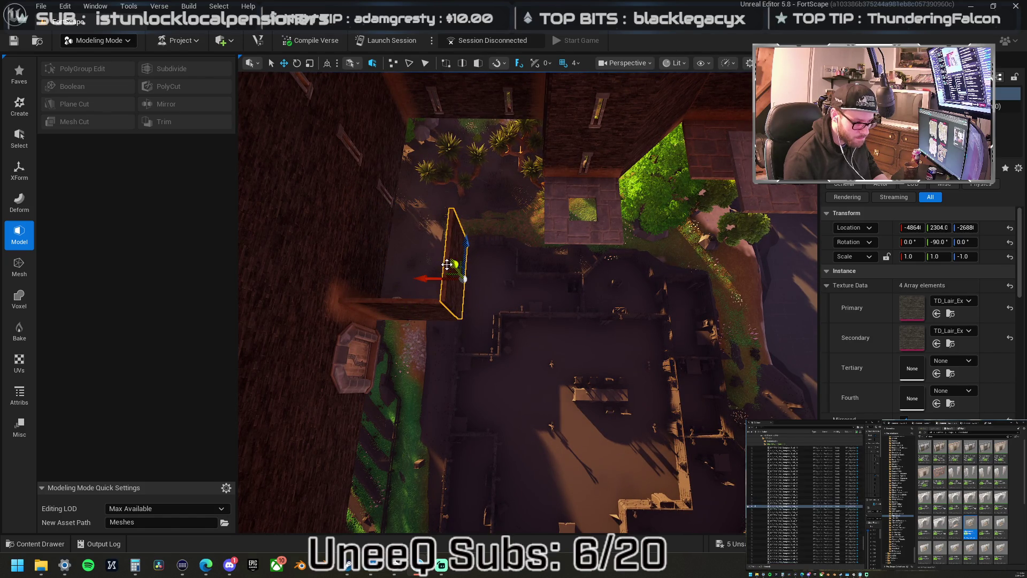
{"action": "mouse_move", "coordinate": [450, 266]}
{"action": "left_mouse_down"}
{"action": "mouse_move", "coordinate": [468, 299]}
{"action": "mouse_move", "coordinate": [449, 247]}
{"action": "mouse_move", "coordinate": [364, 216]}
{"action": "left_mouse_up"}
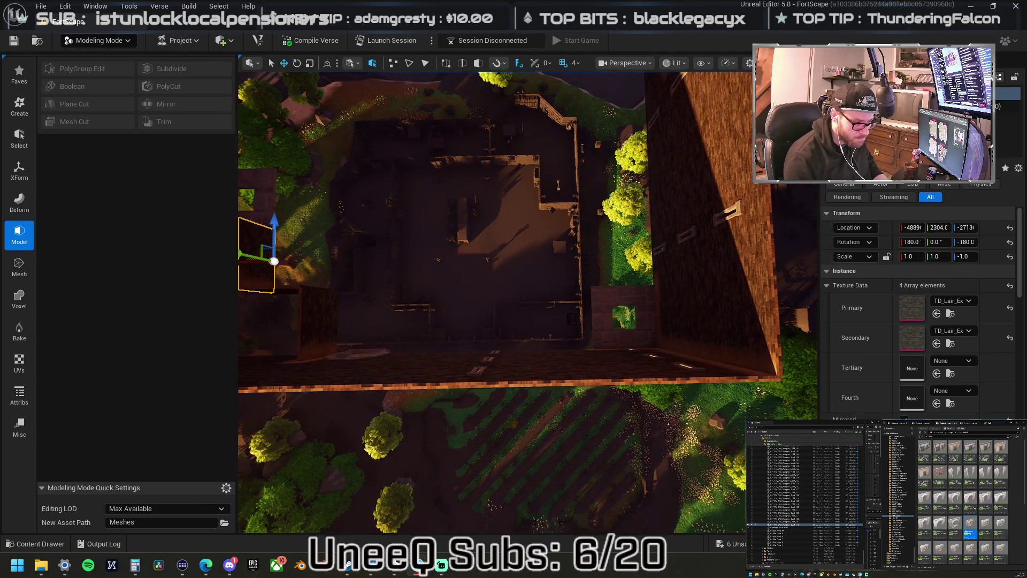
{"action": "mouse_move", "coordinate": [263, 253]}
{"action": "left_mouse_down"}
{"action": "mouse_move", "coordinate": [375, 324]}
{"action": "mouse_move", "coordinate": [543, 321]}
{"action": "left_mouse_up"}
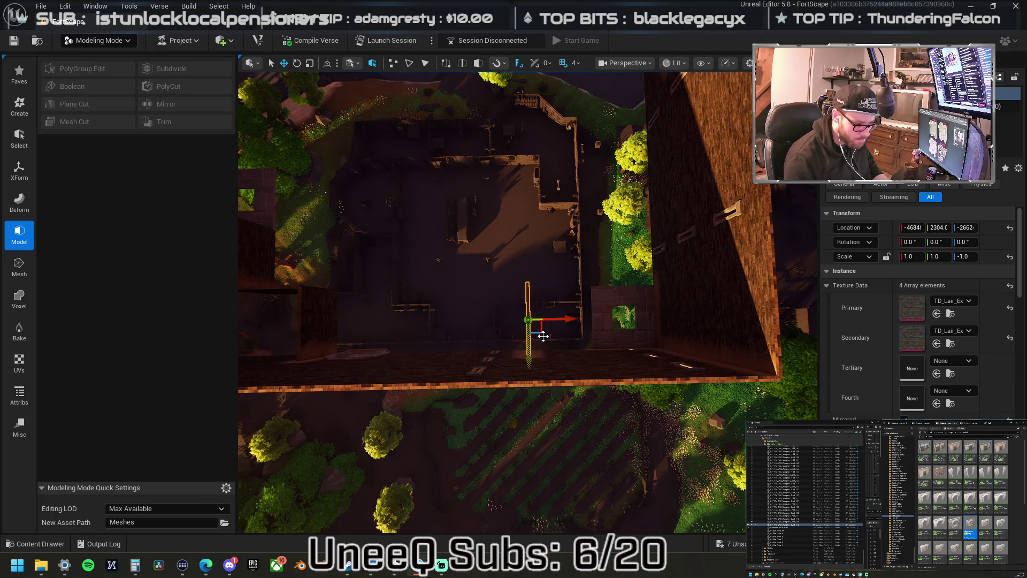
{"action": "key", "text": "ctrl+End"}
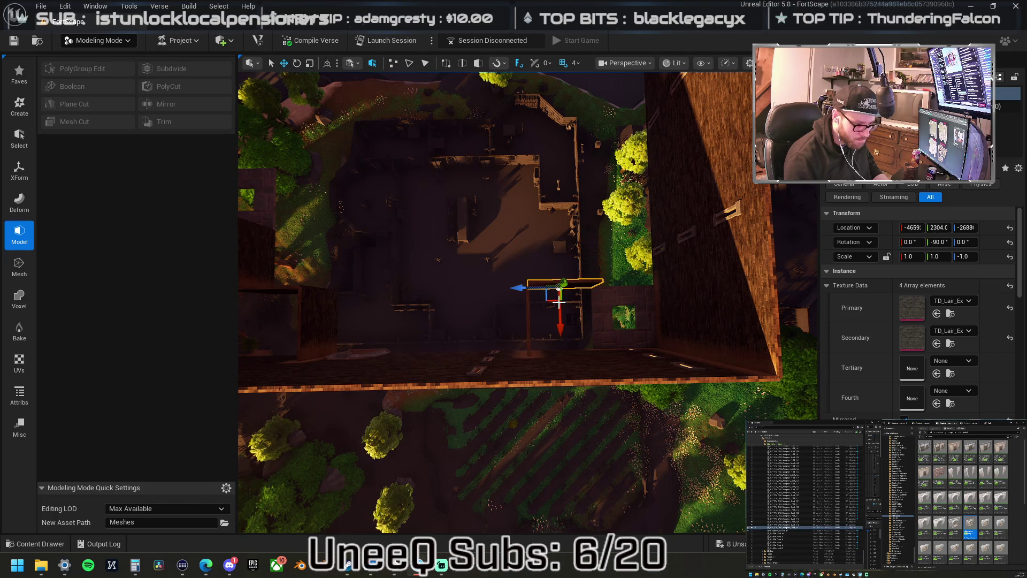
{"action": "mouse_move", "coordinate": [544, 321]}
{"action": "left_mouse_down"}
{"action": "mouse_move", "coordinate": [513, 321]}
{"action": "mouse_move", "coordinate": [588, 275]}
{"action": "mouse_move", "coordinate": [586, 296]}
{"action": "left_mouse_up"}
Shift the small walkway slabs left and right to line them up along the walkway.
{"action": "left_click", "coordinate": [509, 364]}
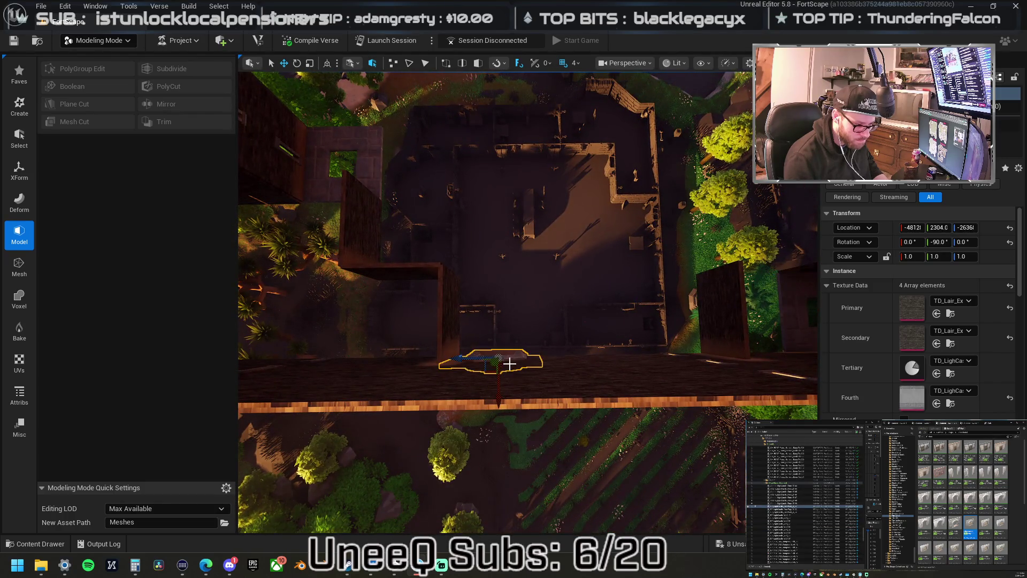
{"action": "left_click_drag", "start_coordinate": [465, 360], "coordinate": [513, 360]}
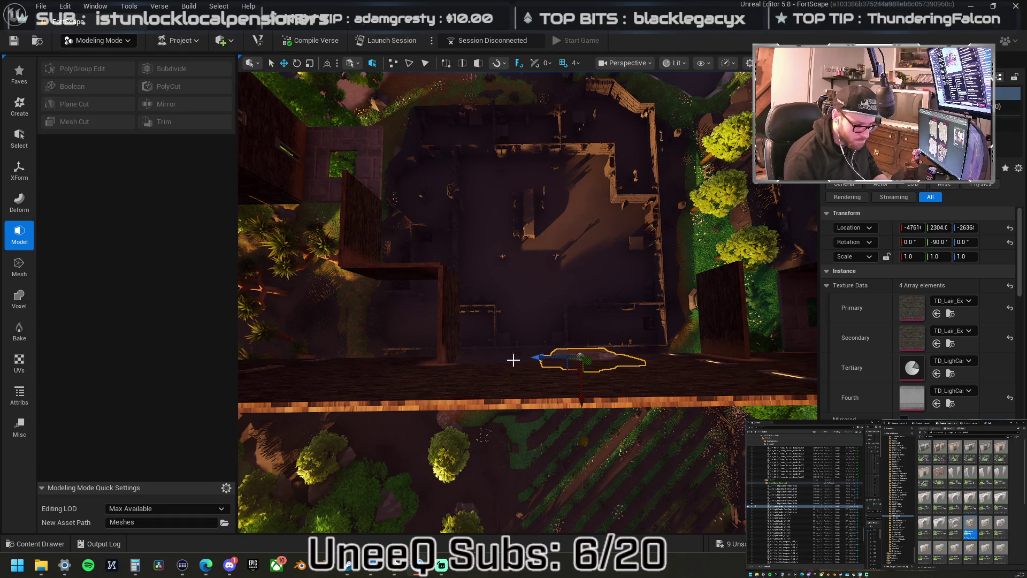
{"action": "left_click", "coordinate": [654, 359]}
{"action": "left_click", "coordinate": [419, 360]}
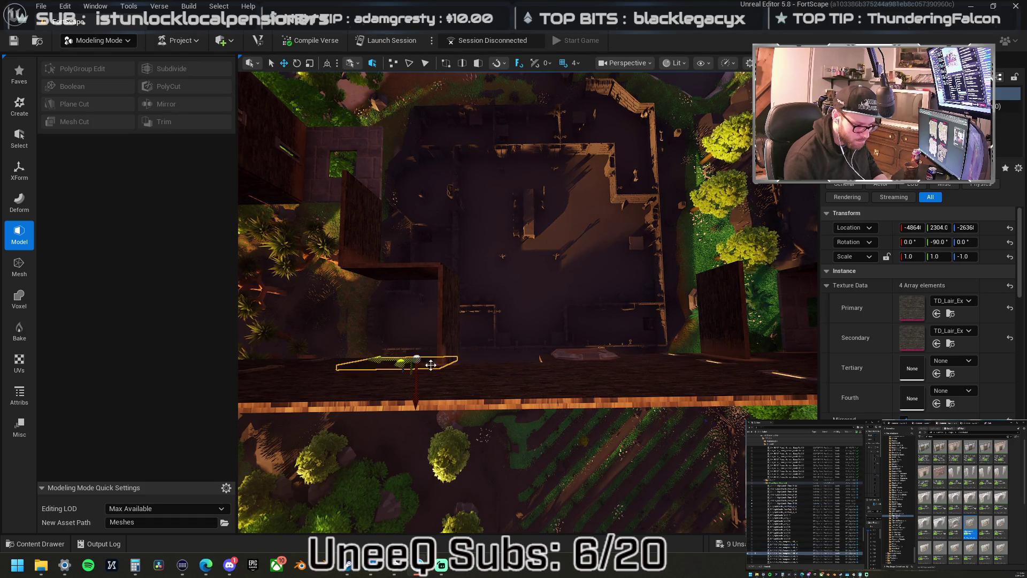
{"action": "left_click", "coordinate": [643, 361]}
{"action": "mouse_move", "coordinate": [698, 350]}
{"action": "left_mouse_down"}
{"action": "mouse_move", "coordinate": [585, 363]}
{"action": "mouse_move", "coordinate": [491, 341]}
{"action": "left_mouse_up"}
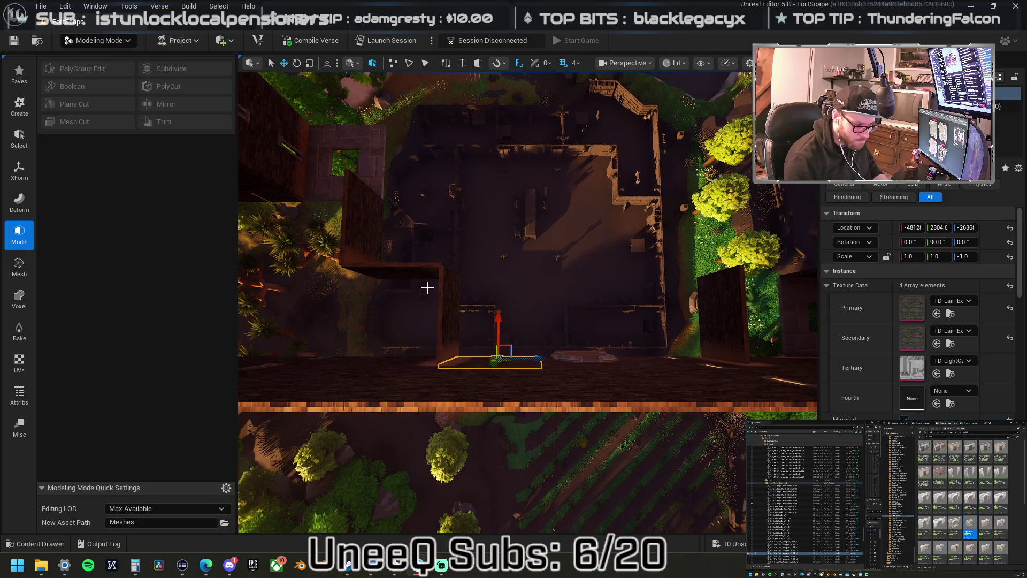
{"action": "left_click", "coordinate": [439, 292]}
Select the L-shaped wall pieces and move them to the right across the courtyard.
{"action": "left_click", "coordinate": [375, 255], "text": "ctrl"}
{"action": "left_click", "coordinate": [361, 223], "text": "ctrl"}
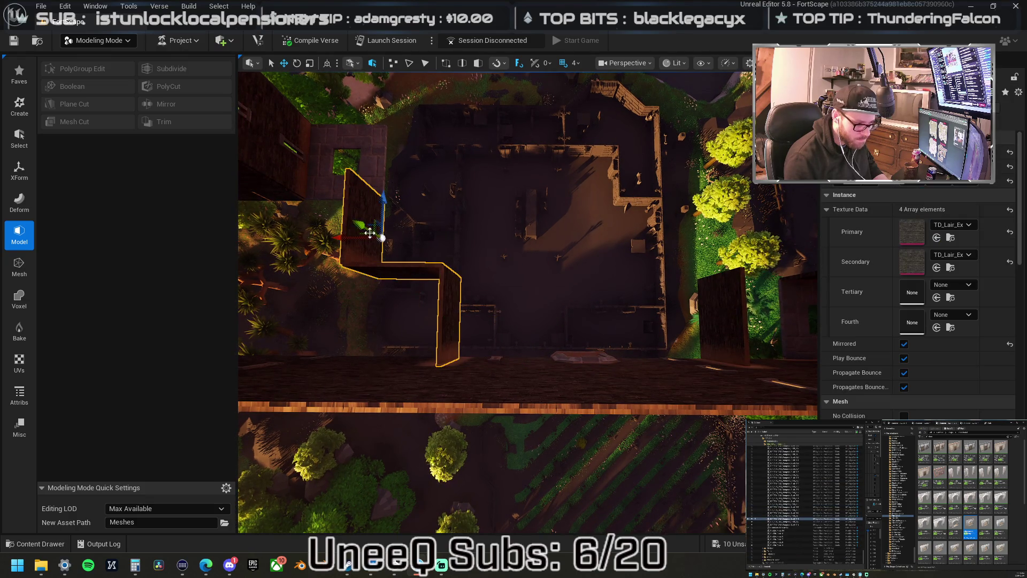
{"action": "left_click_drag", "start_coordinate": [346, 238], "coordinate": [405, 250]}
{"action": "mouse_move", "coordinate": [462, 274]}
{"action": "left_mouse_down"}
{"action": "mouse_move", "coordinate": [342, 283]}
{"action": "mouse_move", "coordinate": [441, 356]}
{"action": "mouse_move", "coordinate": [454, 306]}
{"action": "left_mouse_up"}
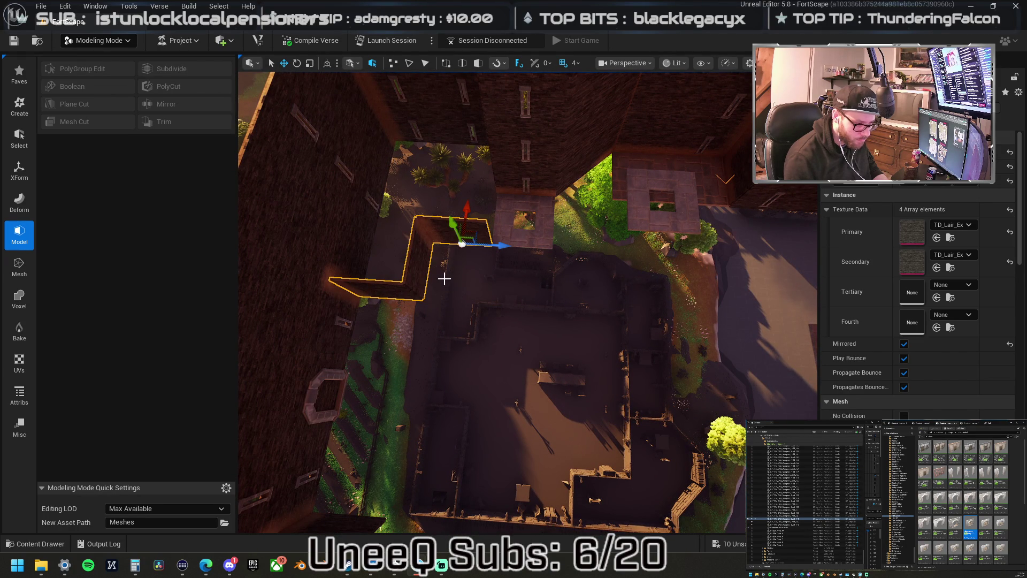
Re-angle the view over the courtyard and select the overlapping octagonal window pieces.
{"action": "left_click", "coordinate": [484, 235]}
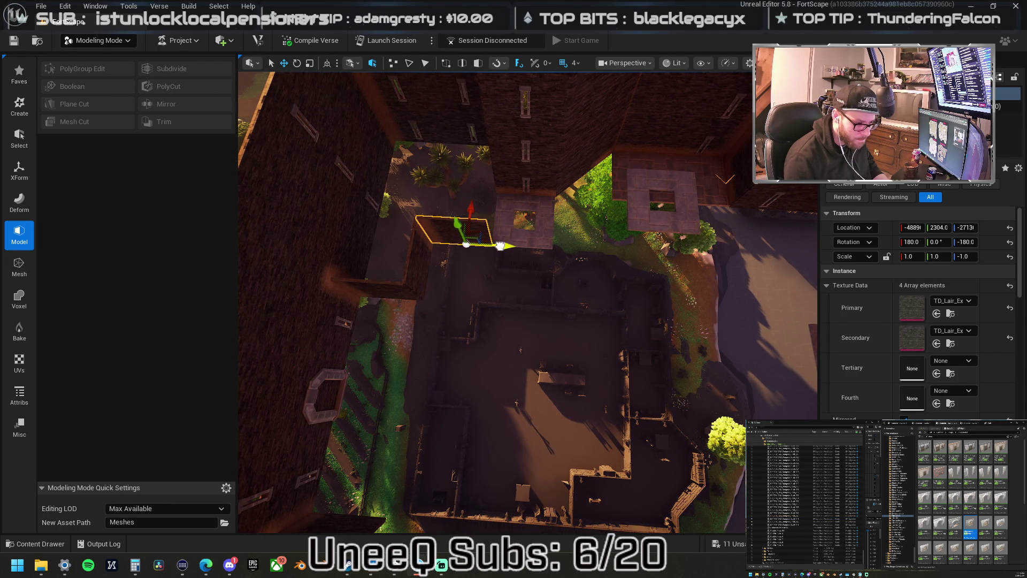
{"action": "mouse_move", "coordinate": [556, 255]}
{"action": "left_mouse_down"}
{"action": "mouse_move", "coordinate": [532, 238]}
{"action": "mouse_move", "coordinate": [559, 236]}
{"action": "mouse_move", "coordinate": [515, 238]}
{"action": "mouse_move", "coordinate": [536, 257]}
{"action": "left_mouse_up"}
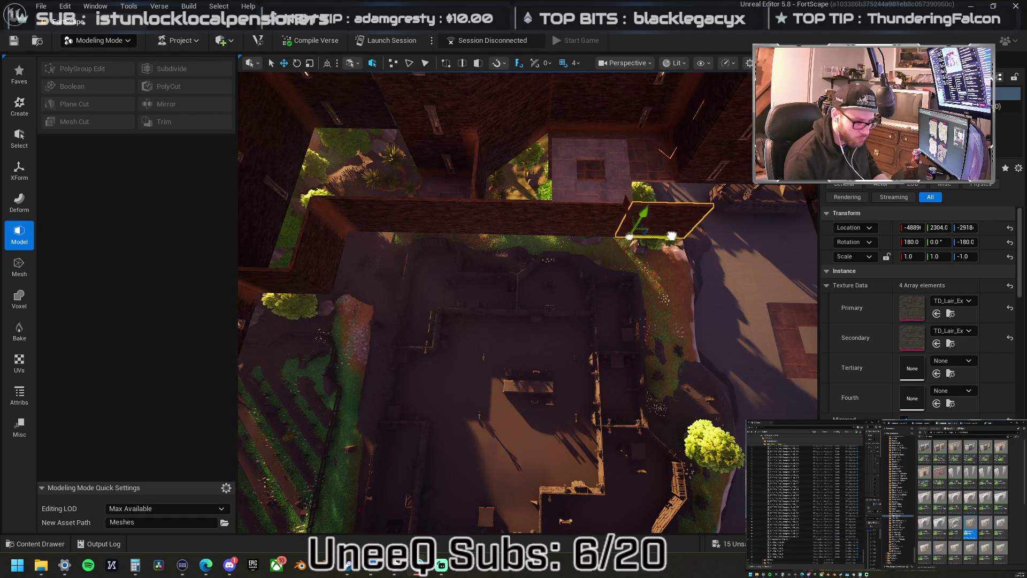
{"action": "mouse_move", "coordinate": [677, 243]}
{"action": "left_mouse_down"}
{"action": "mouse_move", "coordinate": [514, 260]}
{"action": "mouse_move", "coordinate": [578, 241]}
{"action": "mouse_move", "coordinate": [588, 201]}
{"action": "left_mouse_up"}
{"action": "mouse_move", "coordinate": [526, 244]}
{"action": "left_mouse_down"}
{"action": "mouse_move", "coordinate": [532, 251]}
{"action": "mouse_move", "coordinate": [526, 243]}
{"action": "left_mouse_up"}
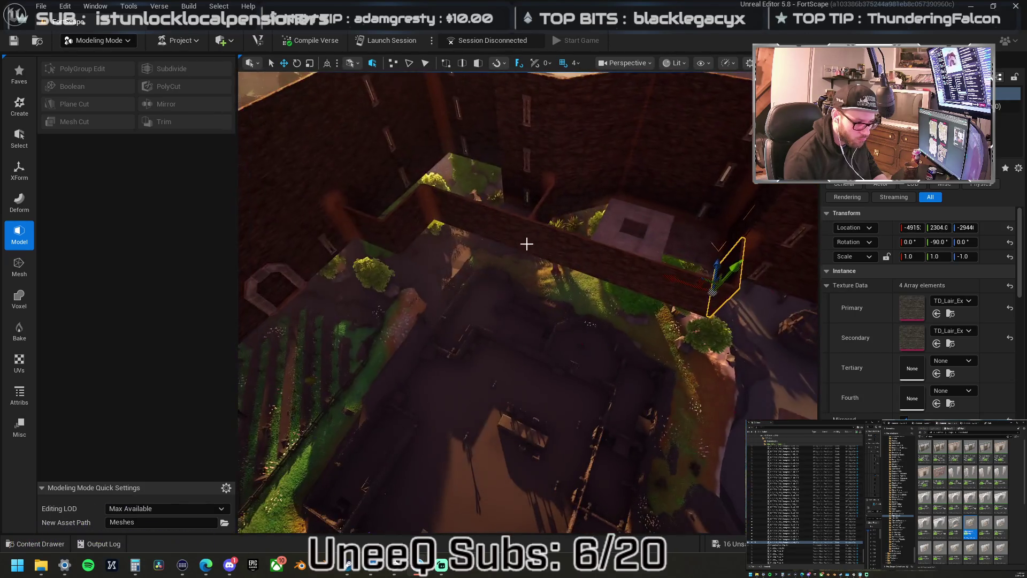
{"action": "left_click", "coordinate": [283, 282]}
{"action": "left_click", "coordinate": [287, 270]}
{"action": "left_click", "coordinate": [284, 279]}
{"action": "scroll", "coordinate": [528, 302], "scroll_direction": "down", "scroll_amount": 10}
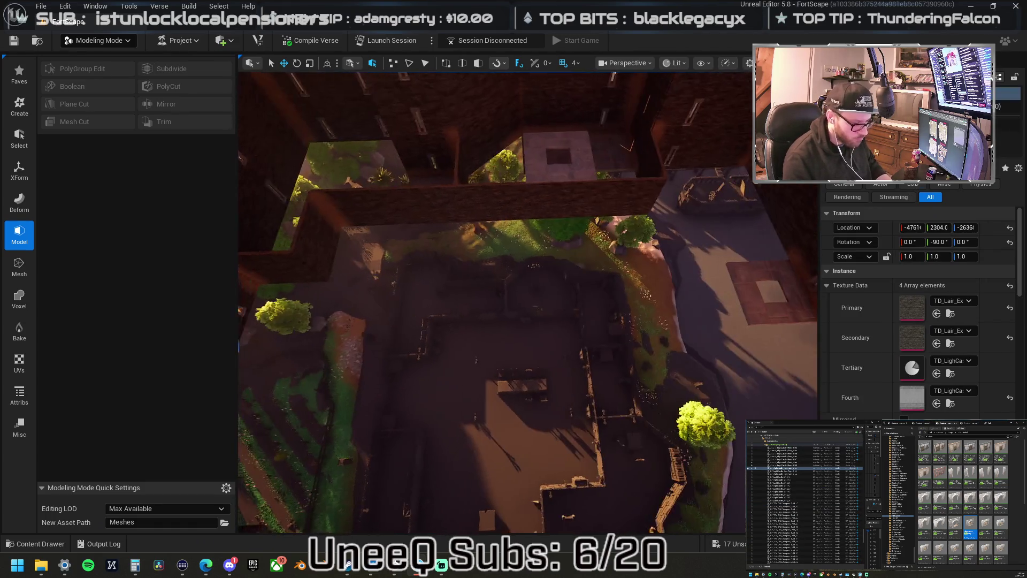
Alt-drag a copy of the octagonal window piece onto the brick wall beside the stone tile.
{"action": "scroll", "coordinate": [528, 302], "scroll_direction": "up", "scroll_amount": 10}
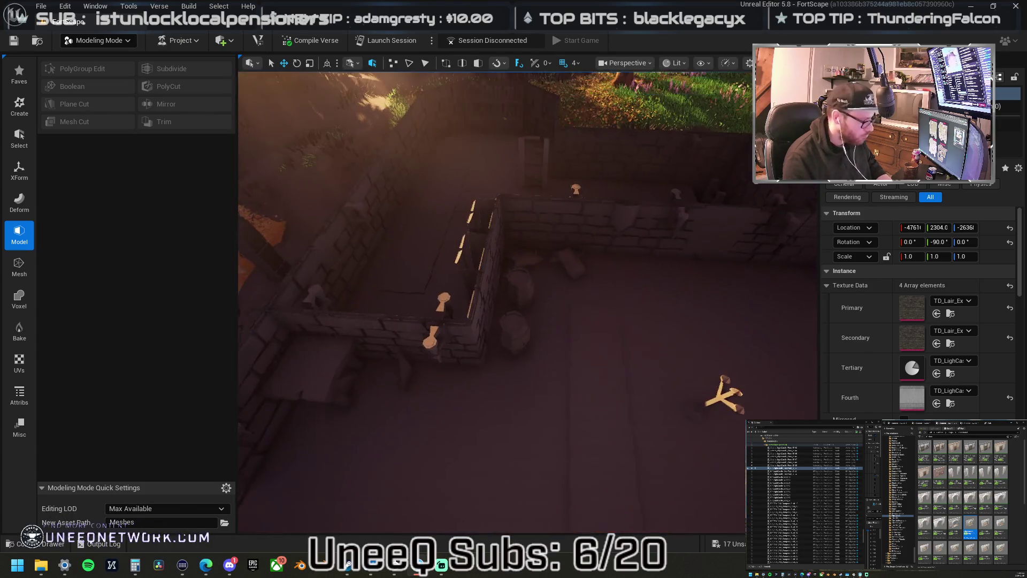
{"action": "scroll", "coordinate": [528, 302], "scroll_direction": "down", "scroll_amount": 5}
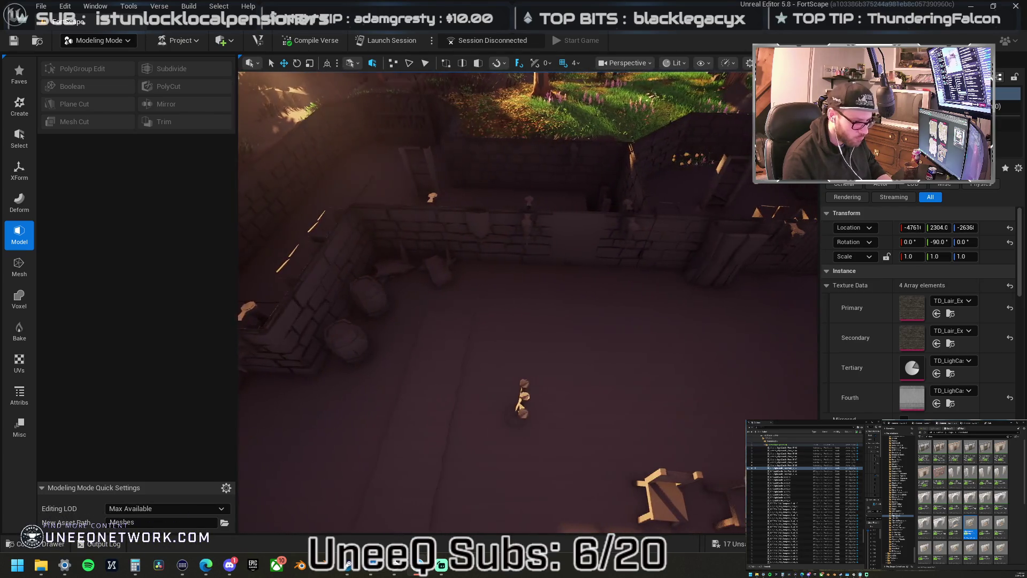
{"action": "scroll", "coordinate": [528, 302], "scroll_direction": "up", "scroll_amount": 10}
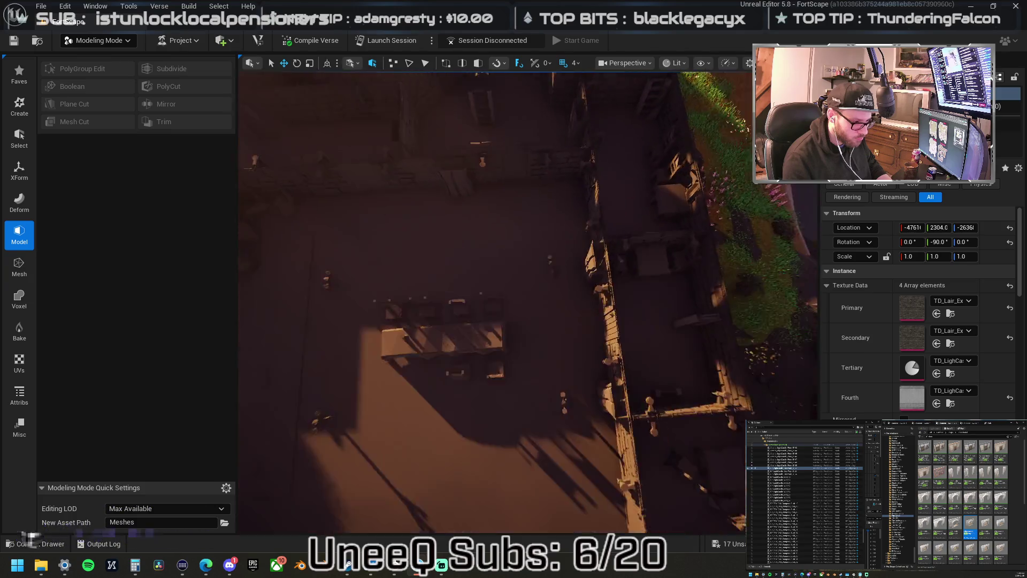
{"action": "scroll", "coordinate": [293, 325], "scroll_direction": "up", "scroll_amount": 2}
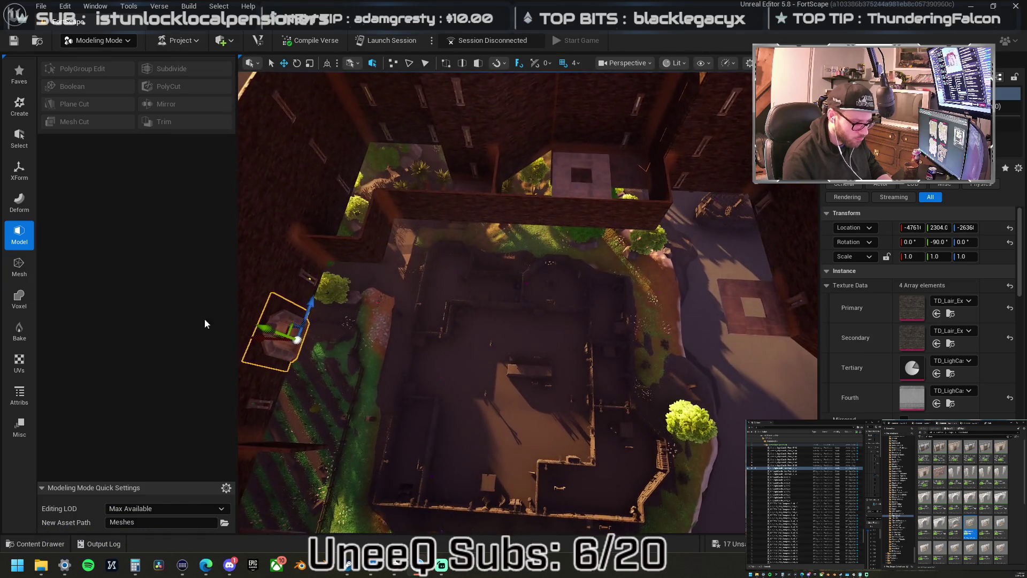
{"action": "mouse_move", "coordinate": [286, 328]}
{"action": "left_mouse_down"}
{"action": "mouse_move", "coordinate": [522, 240]}
{"action": "mouse_move", "coordinate": [610, 223]}
{"action": "mouse_move", "coordinate": [575, 226]}
{"action": "left_mouse_up"}
{"action": "mouse_move", "coordinate": [526, 180]}
{"action": "left_mouse_down"}
{"action": "mouse_move", "coordinate": [503, 184]}
{"action": "mouse_move", "coordinate": [527, 180]}
{"action": "left_mouse_up"}
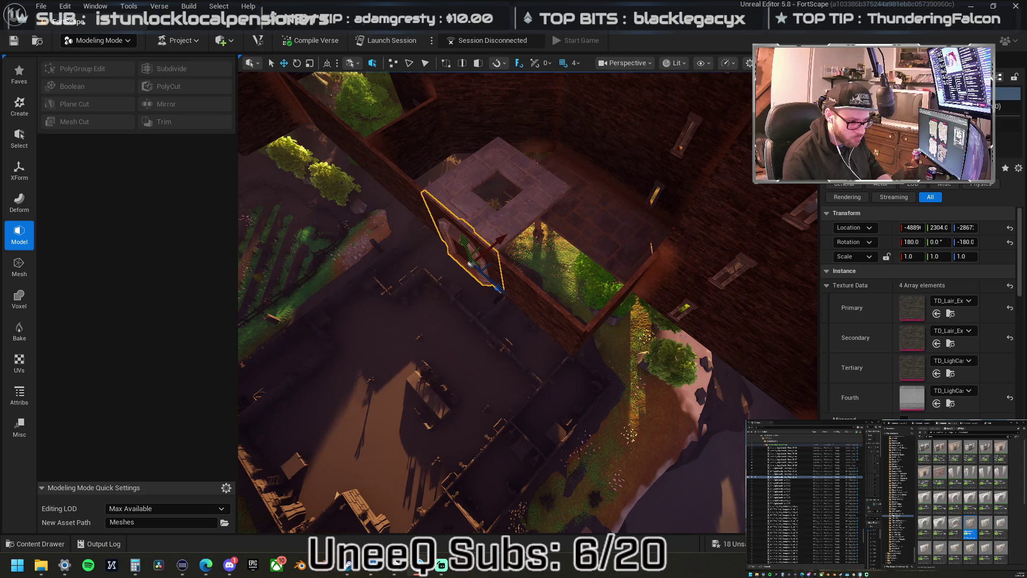
{"action": "left_click", "coordinate": [494, 200]}
{"action": "left_click_drag", "start_coordinate": [423, 245], "coordinate": [492, 214]}
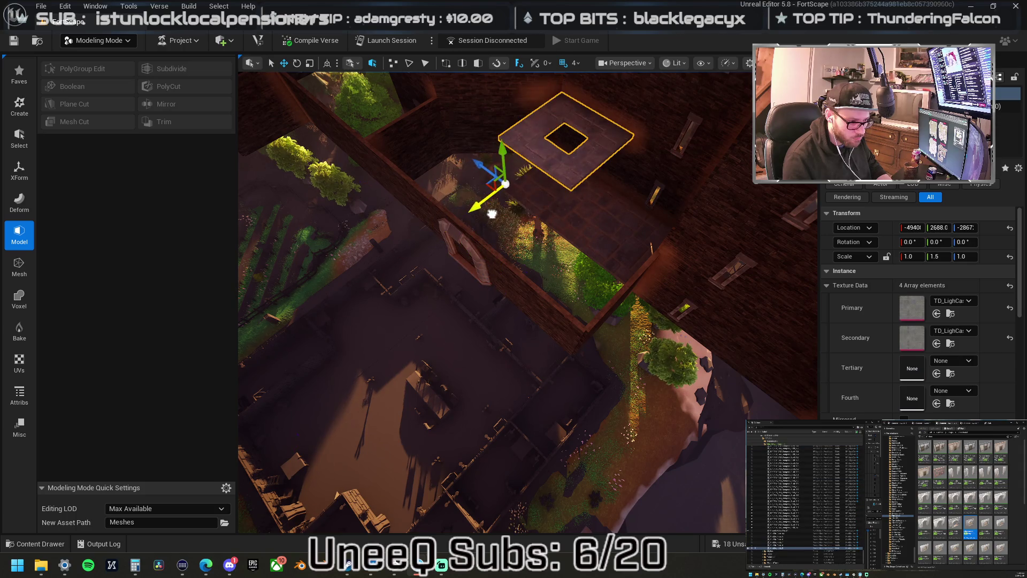
{"action": "left_click", "coordinate": [551, 214]}
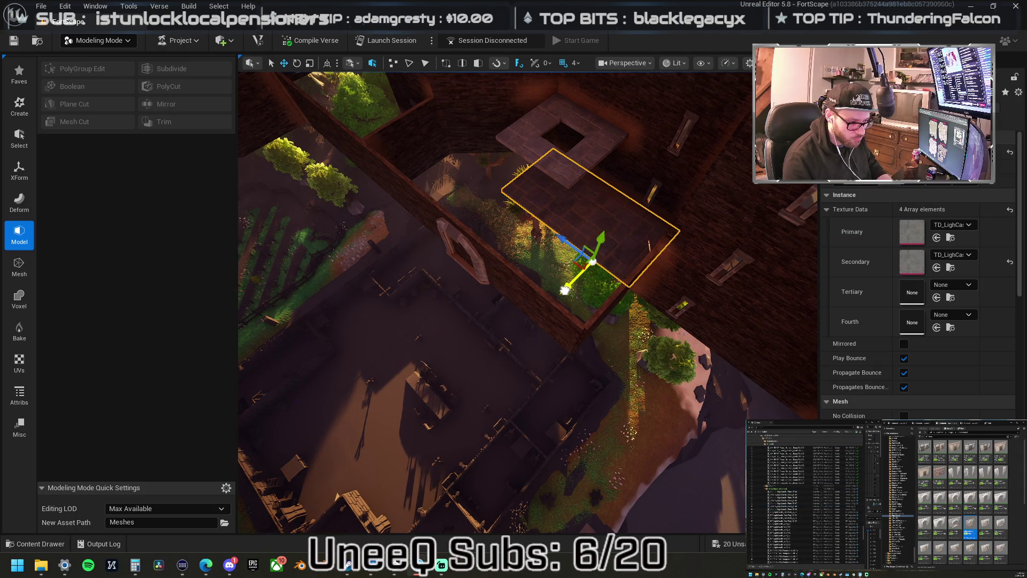
{"action": "left_click", "coordinate": [504, 283]}
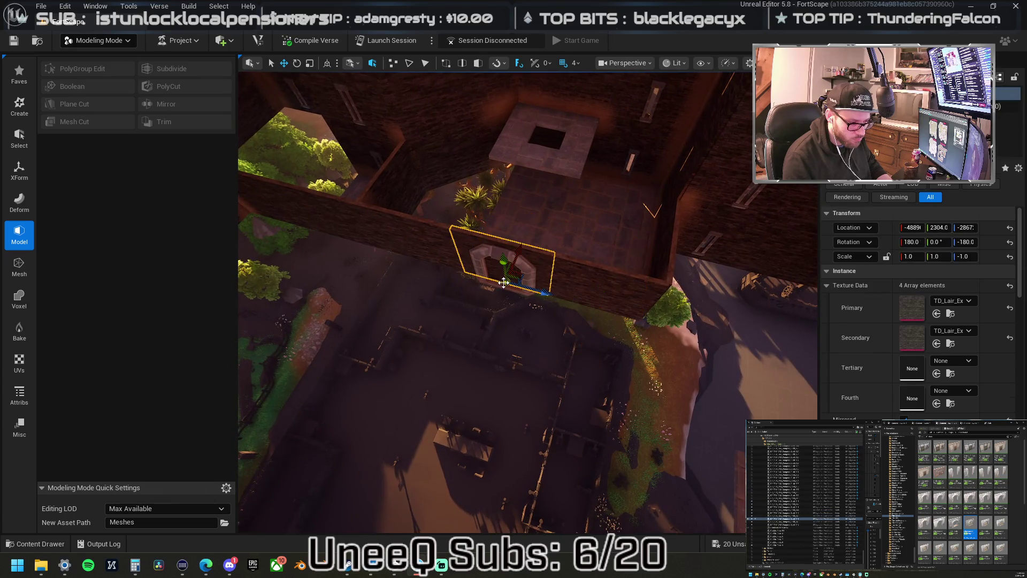
{"action": "left_click", "coordinate": [523, 276]}
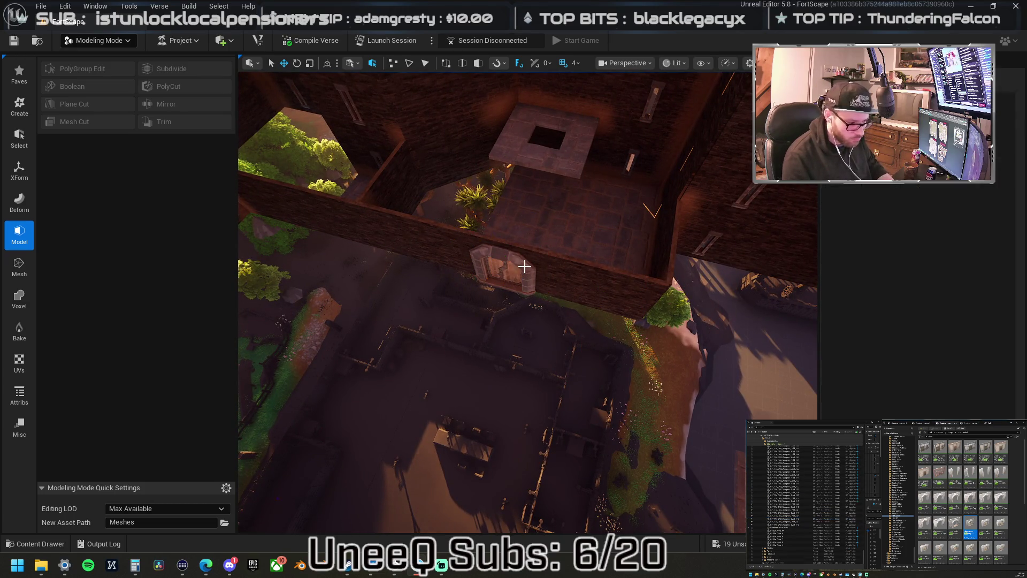
{"action": "left_click_drag", "start_coordinate": [527, 277], "coordinate": [641, 359]}
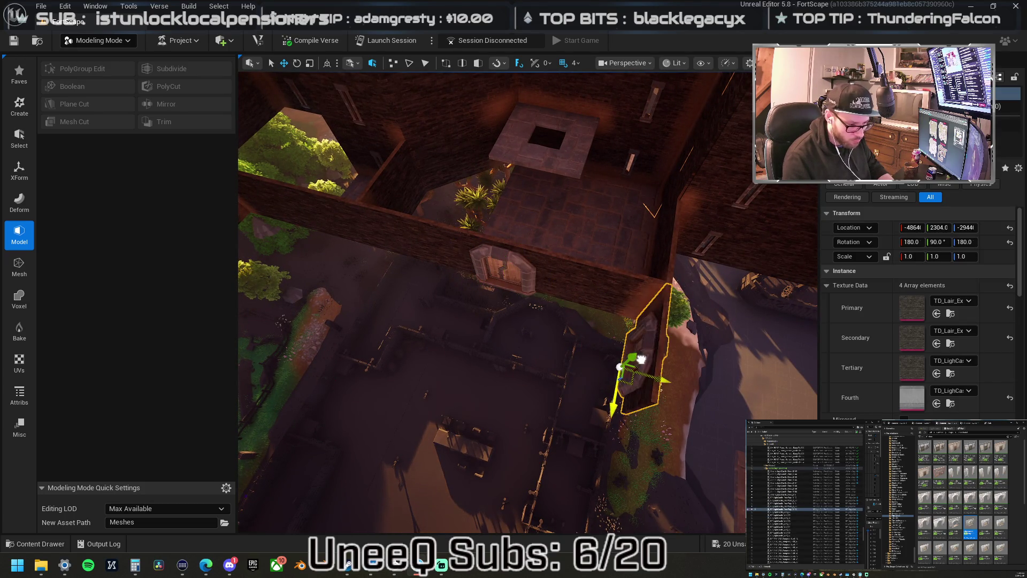
{"action": "key", "text": "w"}
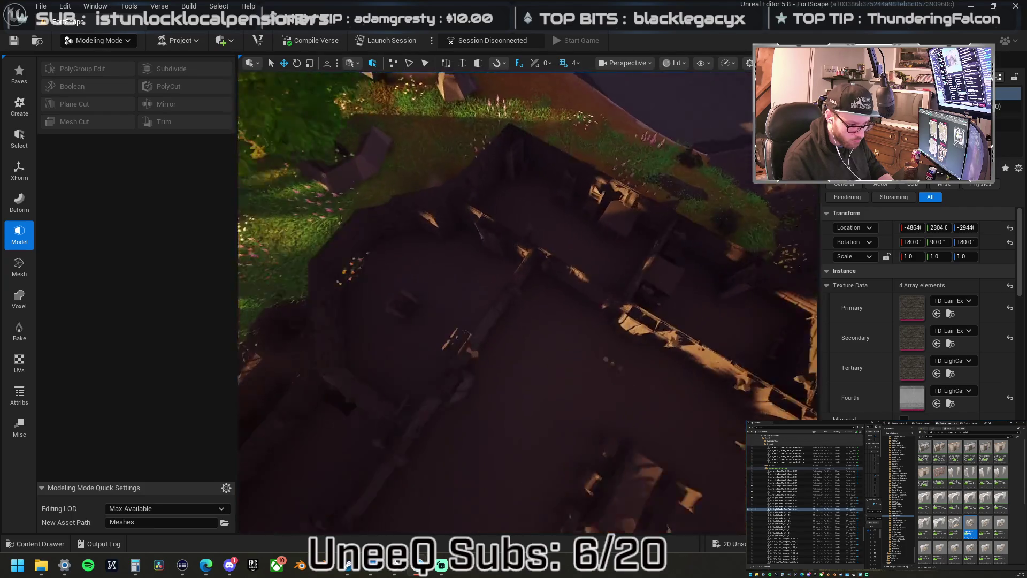
{"action": "key", "text": "s"}
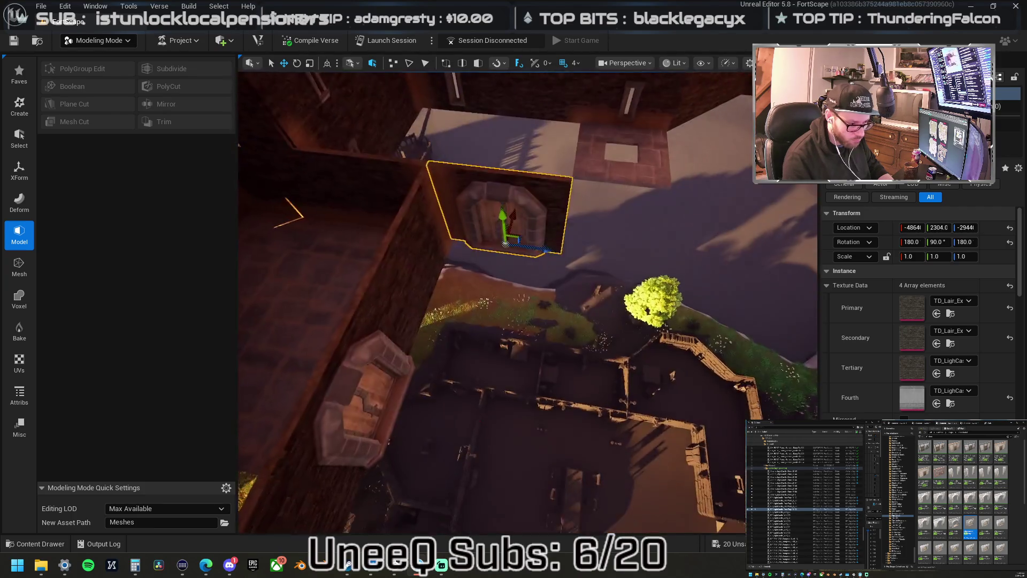
{"action": "key", "text": "w"}
{"action": "key", "text": "s"}
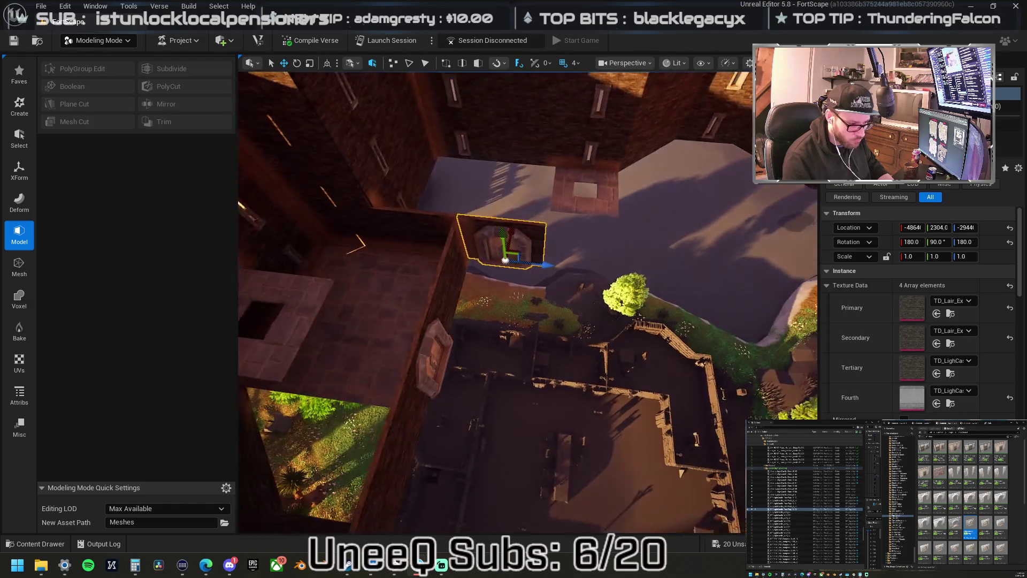
{"action": "key", "text": "w"}
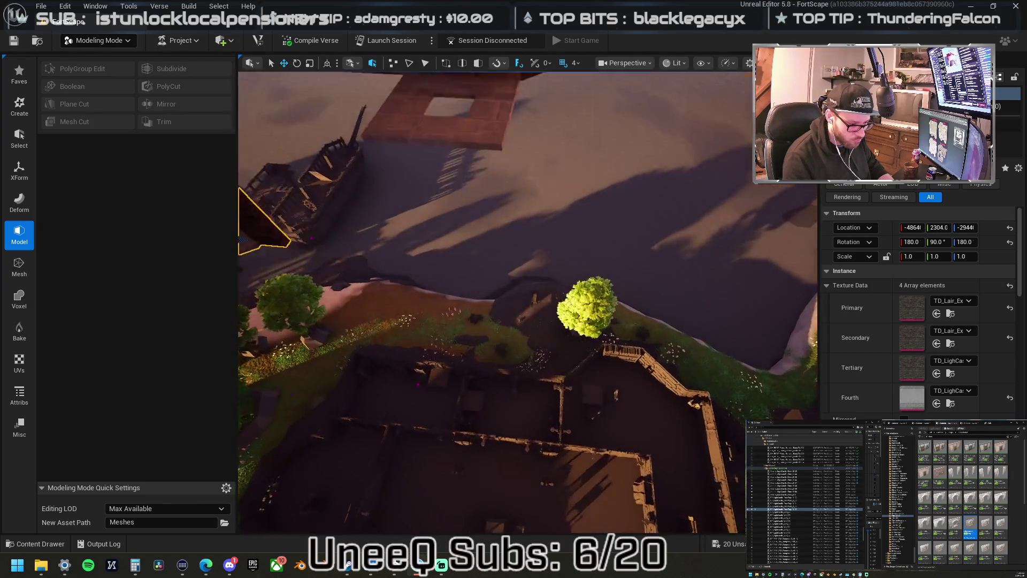
{"action": "key", "text": "s"}
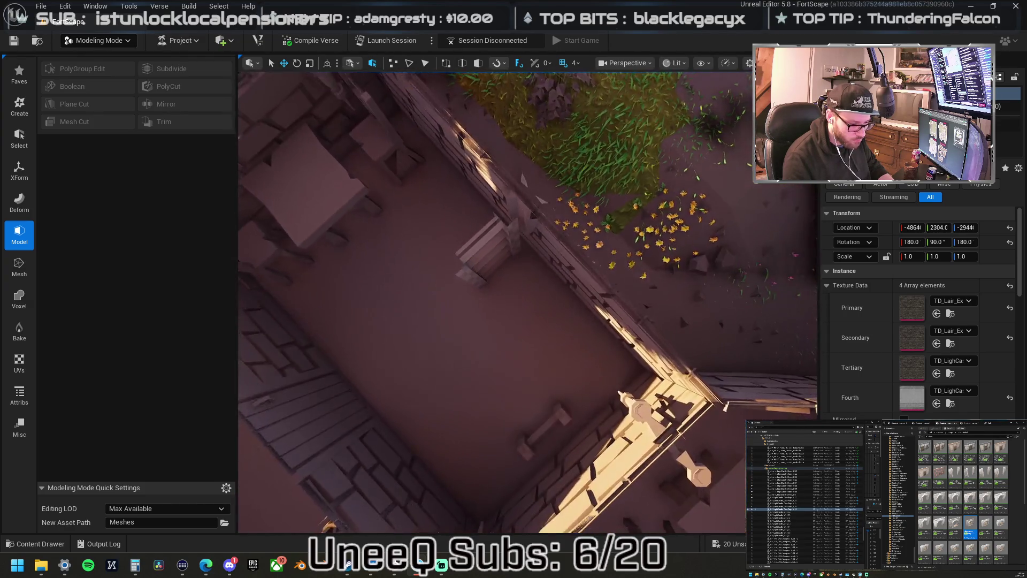
{"action": "key", "text": "w"}
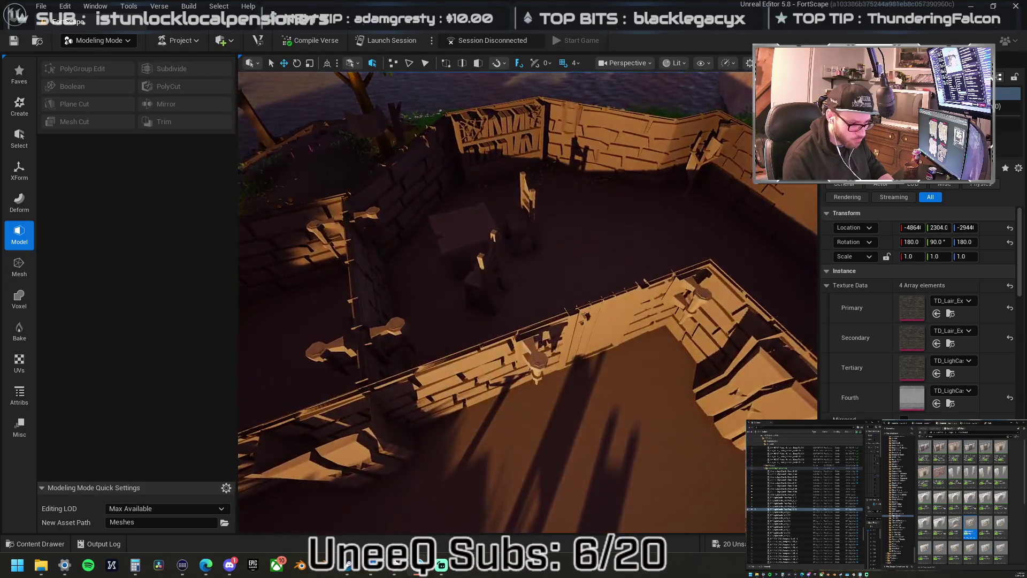
{"action": "key", "text": "w"}
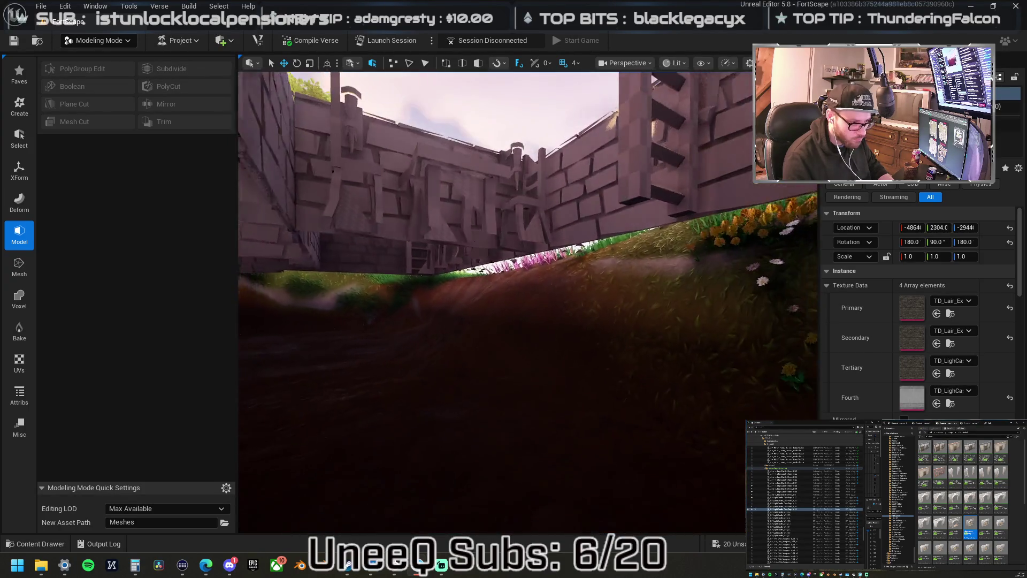
{"action": "key", "text": "w"}
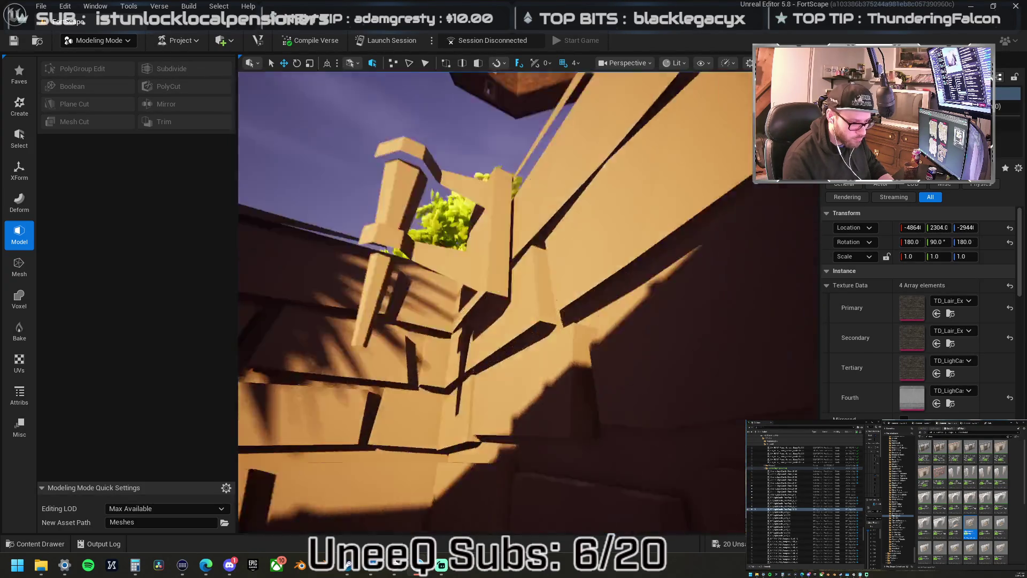
{"action": "key", "text": "s"}
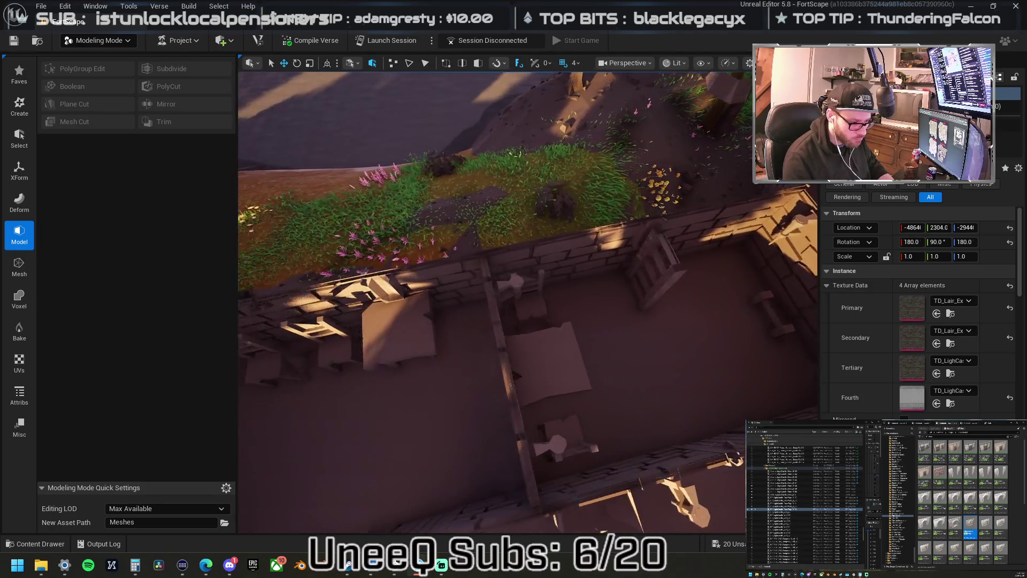
{"action": "key", "text": "w"}
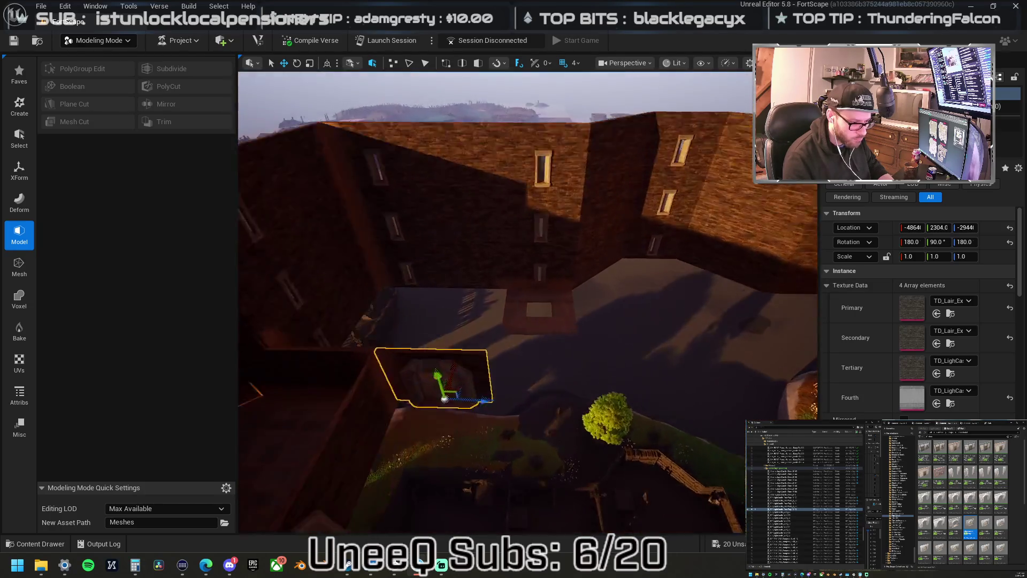
{"action": "key", "text": "s"}
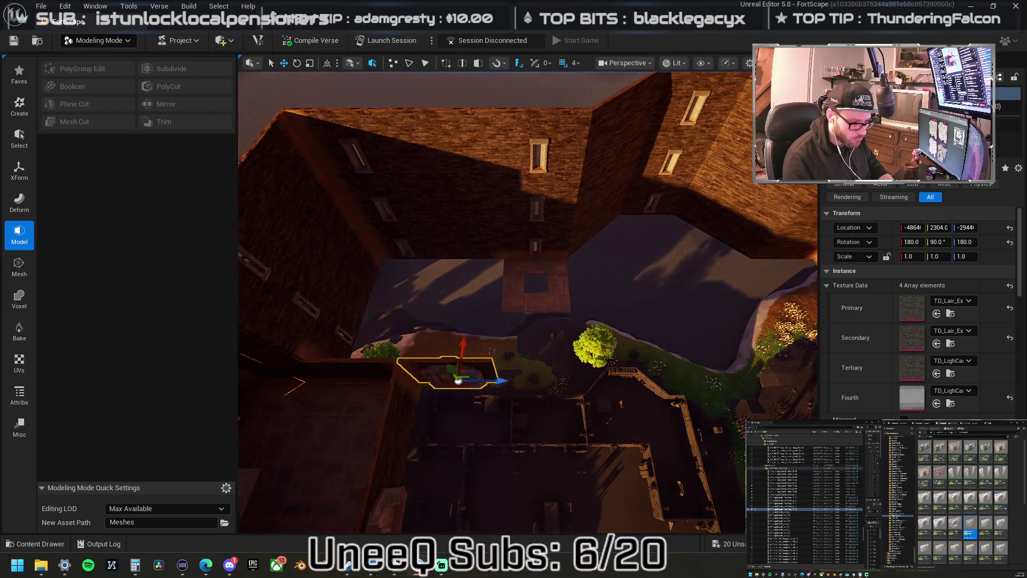
{"action": "key", "text": "w"}
{"action": "key", "text": "w"}
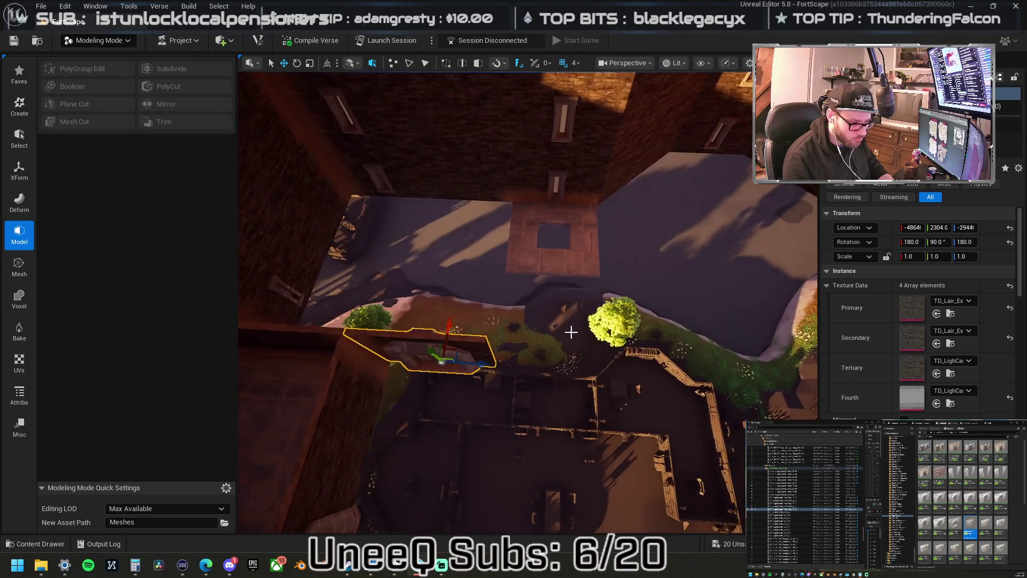
{"action": "key", "text": "w"}
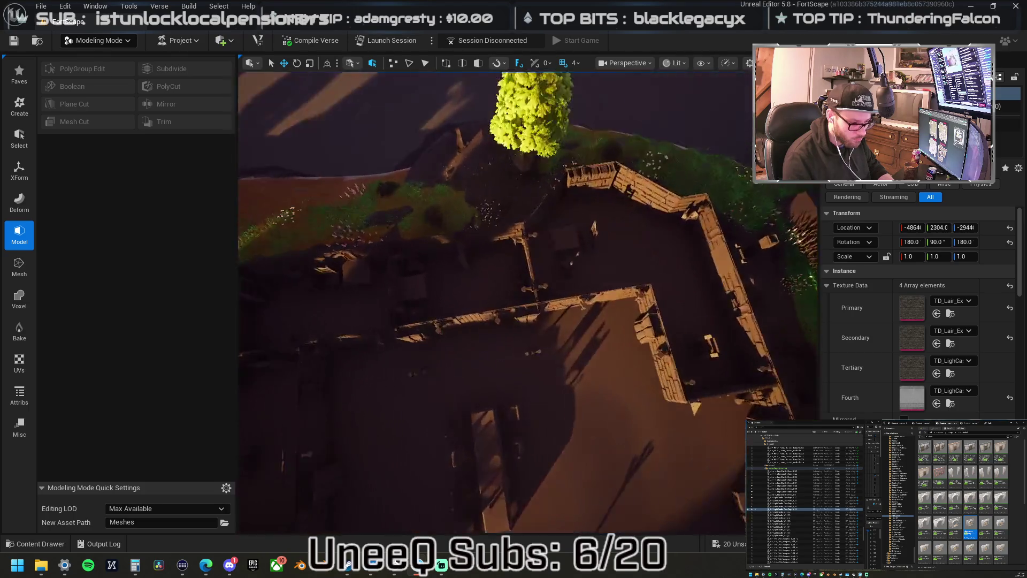
{"action": "key", "text": "w"}
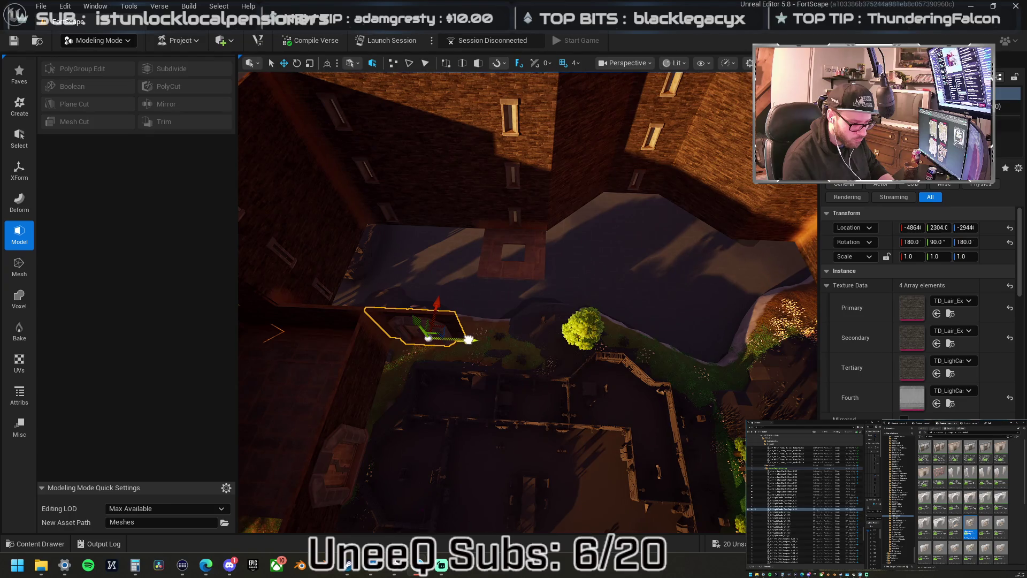
Drop the rotated thin wall piece onto the floor with End so it stands upright.
{"action": "left_click", "coordinate": [373, 380]}
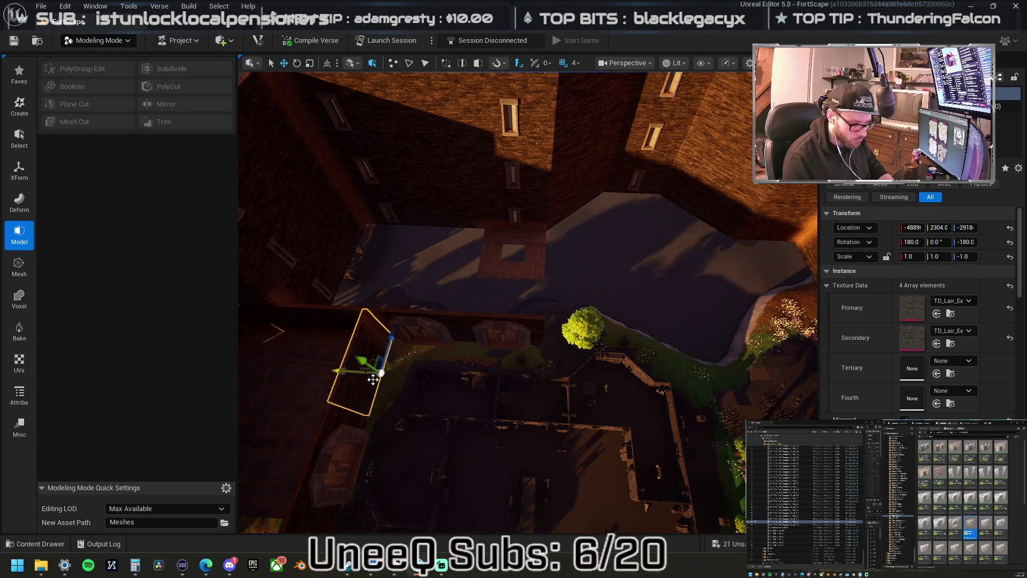
{"action": "left_click_drag", "start_coordinate": [388, 359], "coordinate": [418, 369]}
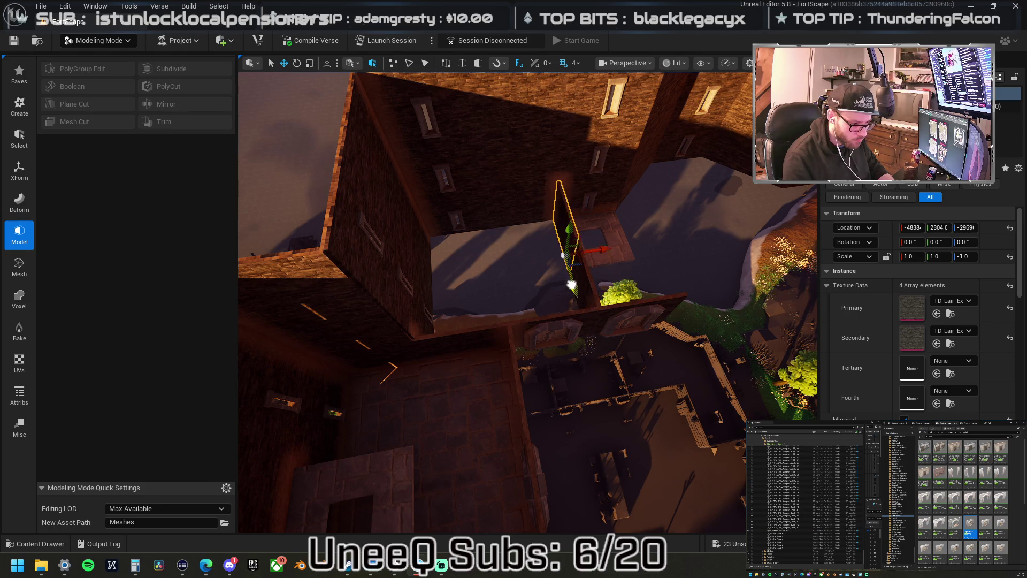
{"action": "left_click_drag", "start_coordinate": [544, 263], "coordinate": [544, 263]}
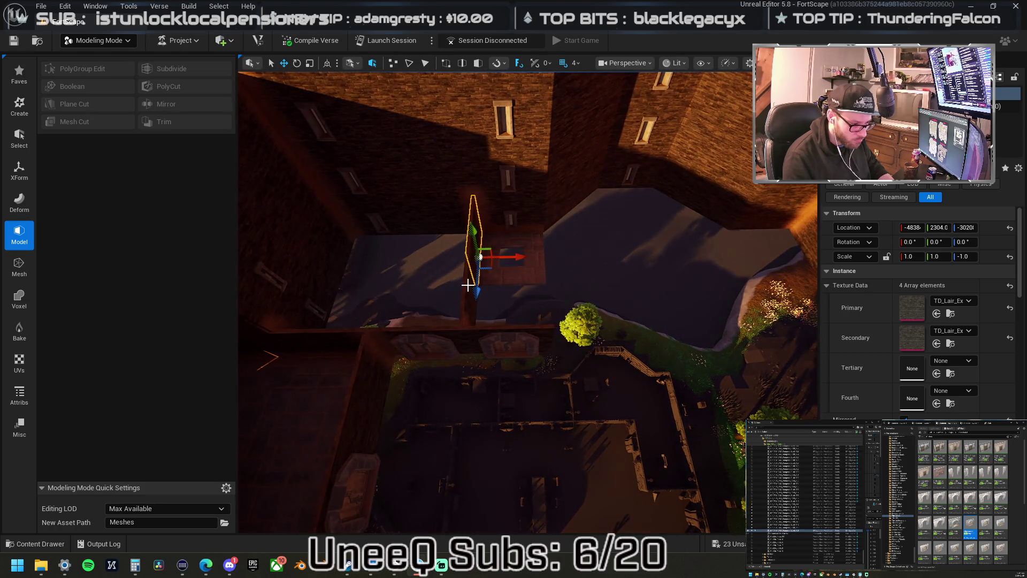
{"action": "key", "text": "End"}
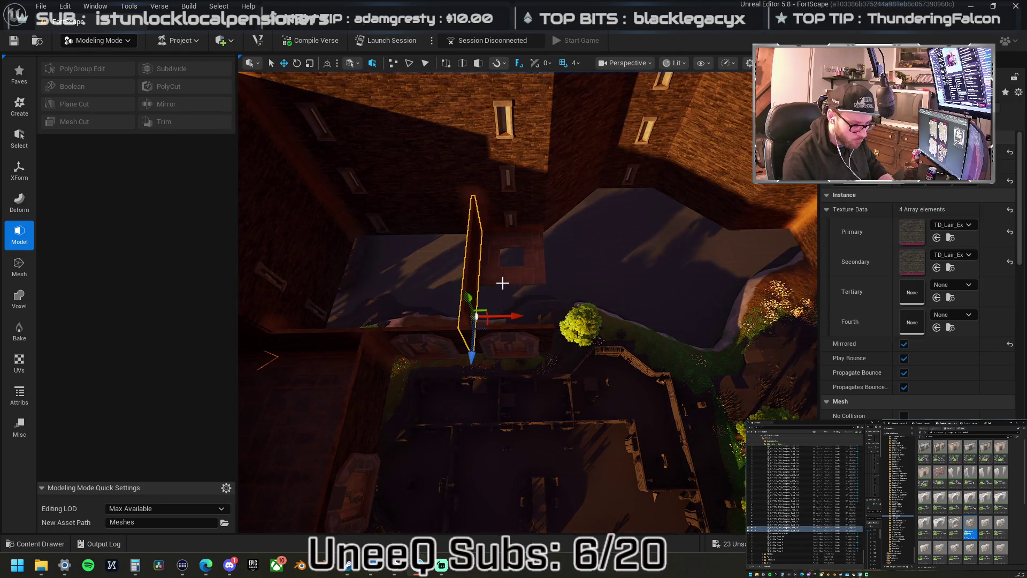
{"action": "left_click_drag", "start_coordinate": [581, 308], "coordinate": [580, 307]}
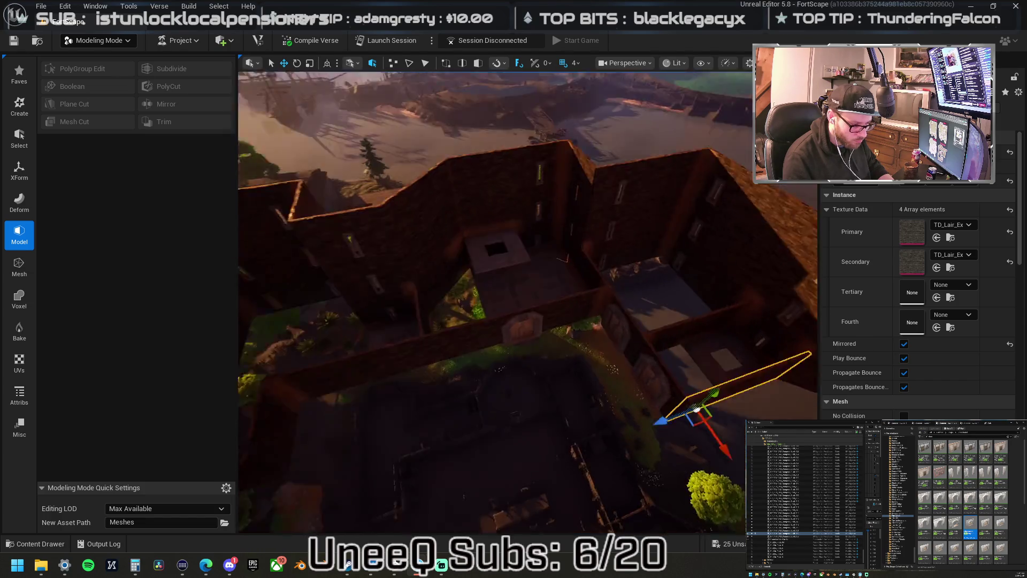
{"action": "left_click_drag", "start_coordinate": [580, 308], "coordinate": [579, 306]}
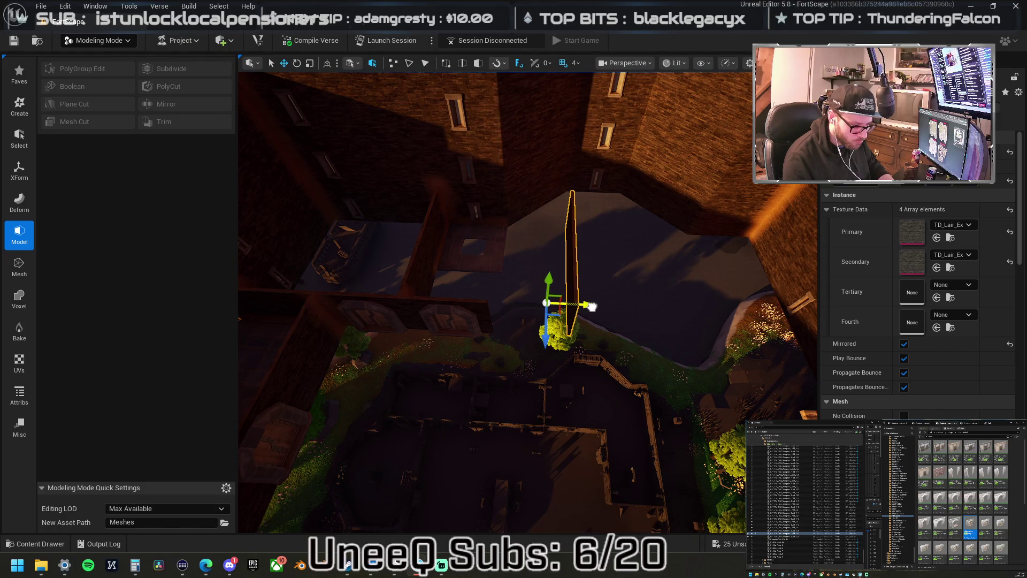
Move the square framed floor tile down into the corridor.
{"action": "left_click", "coordinate": [496, 261]}
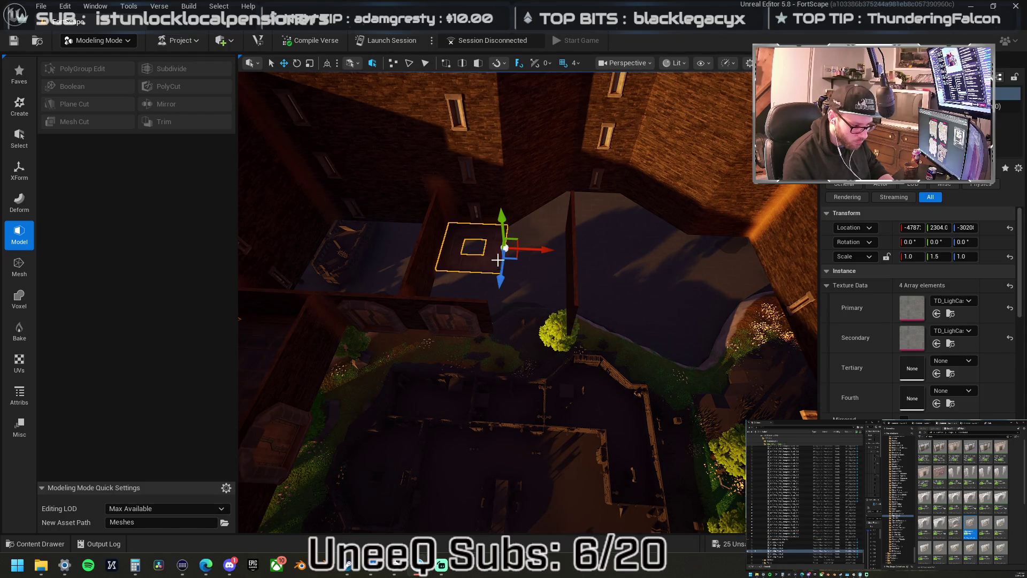
{"action": "mouse_move", "coordinate": [515, 260]}
{"action": "left_mouse_down"}
{"action": "mouse_move", "coordinate": [579, 296]}
{"action": "mouse_move", "coordinate": [559, 291]}
{"action": "mouse_move", "coordinate": [531, 259]}
{"action": "mouse_move", "coordinate": [546, 206]}
{"action": "mouse_move", "coordinate": [570, 245]}
{"action": "left_mouse_up"}
{"action": "left_click", "coordinate": [530, 259]}
Ctrl-click the corner, upper and lower brick wall panels to add them to the selection.
{"action": "left_click", "coordinate": [679, 225], "text": "ctrl"}
{"action": "left_click", "coordinate": [658, 256], "text": "ctrl"}
{"action": "left_click", "coordinate": [671, 284], "text": "ctrl"}
{"action": "left_click", "coordinate": [716, 252], "text": "ctrl"}
{"action": "left_click", "coordinate": [739, 246], "text": "ctrl"}
{"action": "mouse_move", "coordinate": [743, 252]}
{"action": "left_mouse_down"}
{"action": "mouse_move", "coordinate": [695, 241]}
{"action": "mouse_move", "coordinate": [662, 250]}
{"action": "left_mouse_up"}
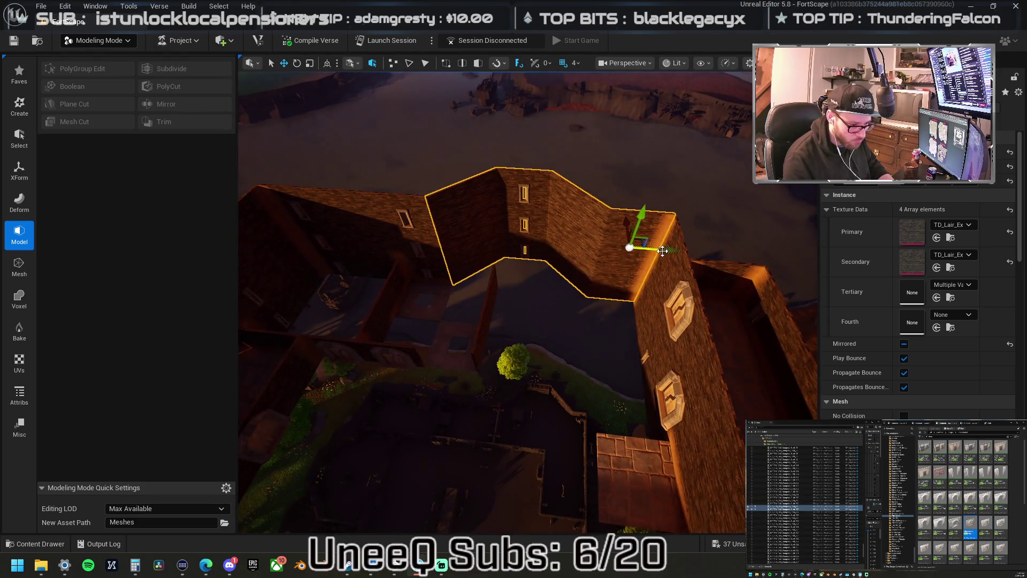
{"action": "left_click", "coordinate": [669, 268], "text": "ctrl"}
{"action": "left_click", "coordinate": [648, 309], "text": "ctrl"}
{"action": "left_click", "coordinate": [677, 315], "text": "ctrl"}
{"action": "left_click", "coordinate": [658, 369], "text": "ctrl"}
{"action": "left_click", "coordinate": [706, 375], "text": "ctrl"}
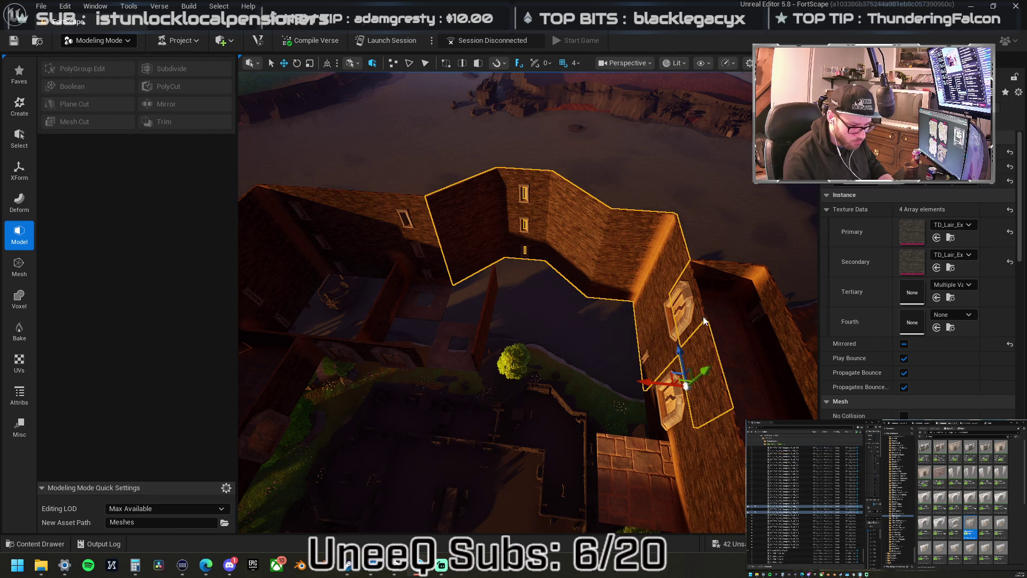
Add the right-hand wall panels and the floor tile to the selection.
{"action": "left_click", "coordinate": [704, 320], "text": "ctrl"}
{"action": "left_click", "coordinate": [733, 287], "text": "ctrl"}
{"action": "left_click", "coordinate": [727, 342], "text": "ctrl"}
{"action": "left_click", "coordinate": [765, 396], "text": "ctrl"}
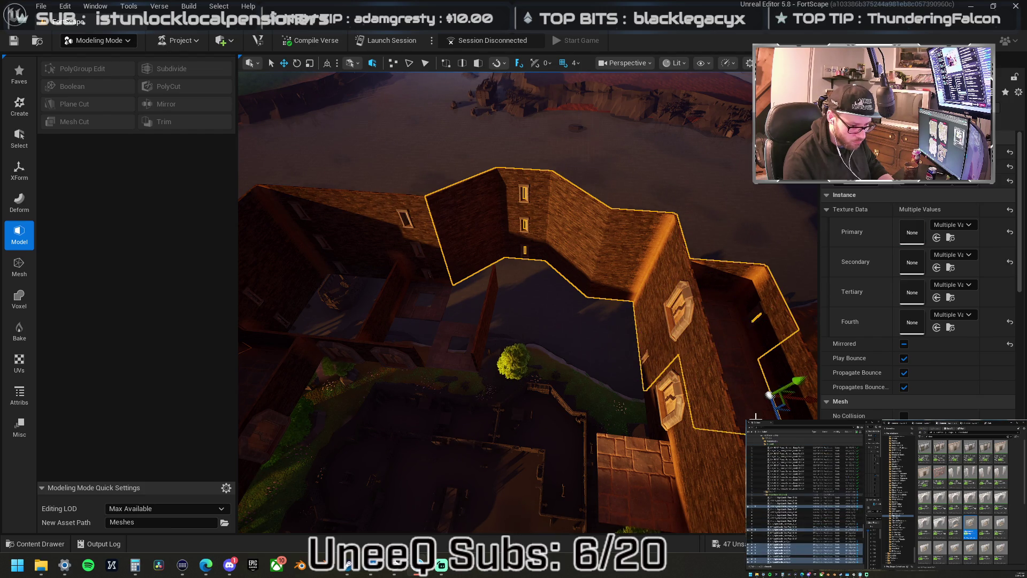
{"action": "left_click", "coordinate": [662, 407], "text": "ctrl"}
{"action": "left_click", "coordinate": [649, 412], "text": "ctrl"}
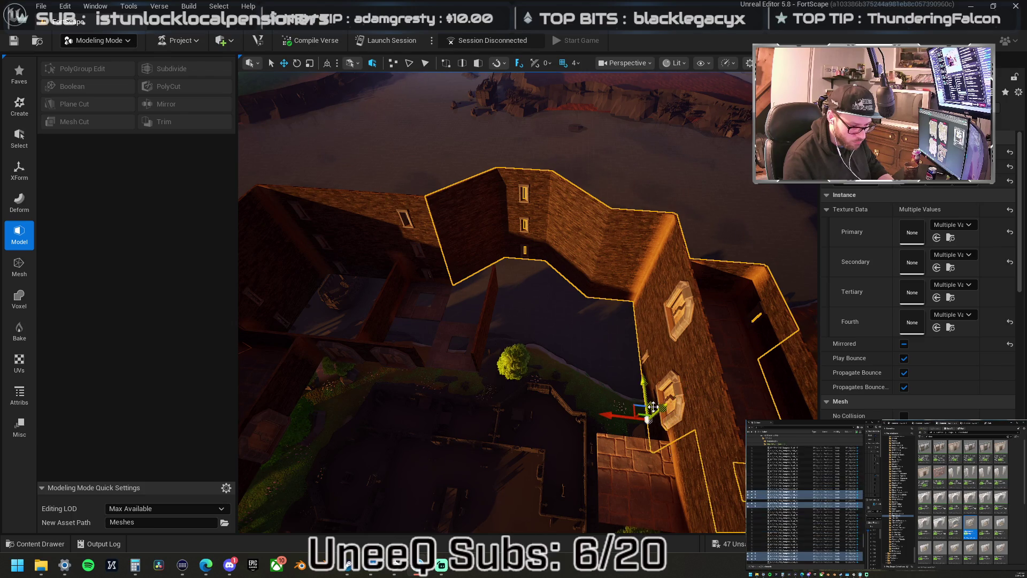
{"action": "left_click_drag", "start_coordinate": [567, 391], "coordinate": [567, 391]}
{"action": "left_click", "coordinate": [592, 359], "text": "ctrl"}
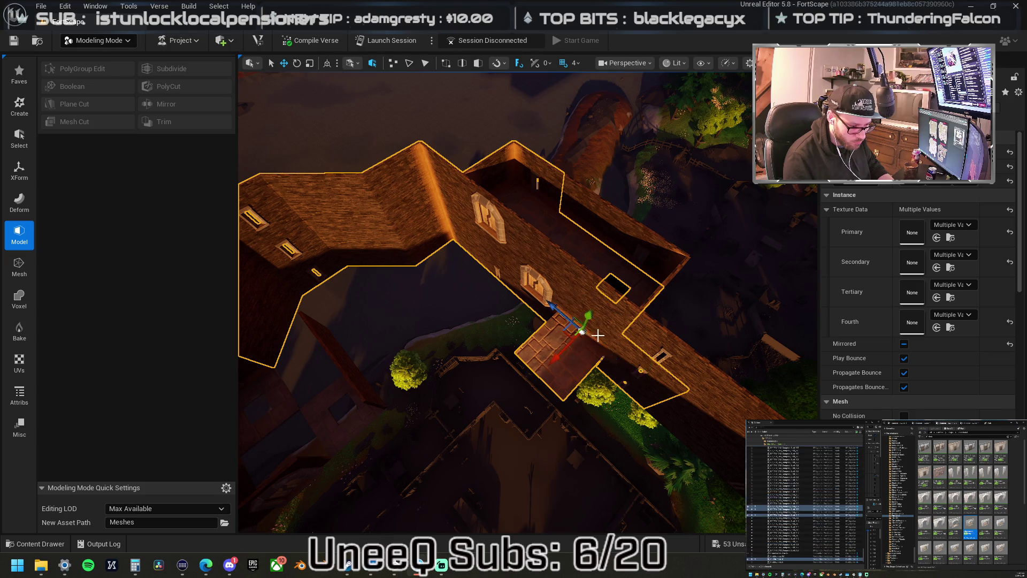
{"action": "left_click_drag", "start_coordinate": [592, 328], "coordinate": [592, 327]}
{"action": "left_click_drag", "start_coordinate": [603, 227], "coordinate": [614, 224]}
{"action": "left_click_drag", "start_coordinate": [664, 260], "coordinate": [664, 260]}
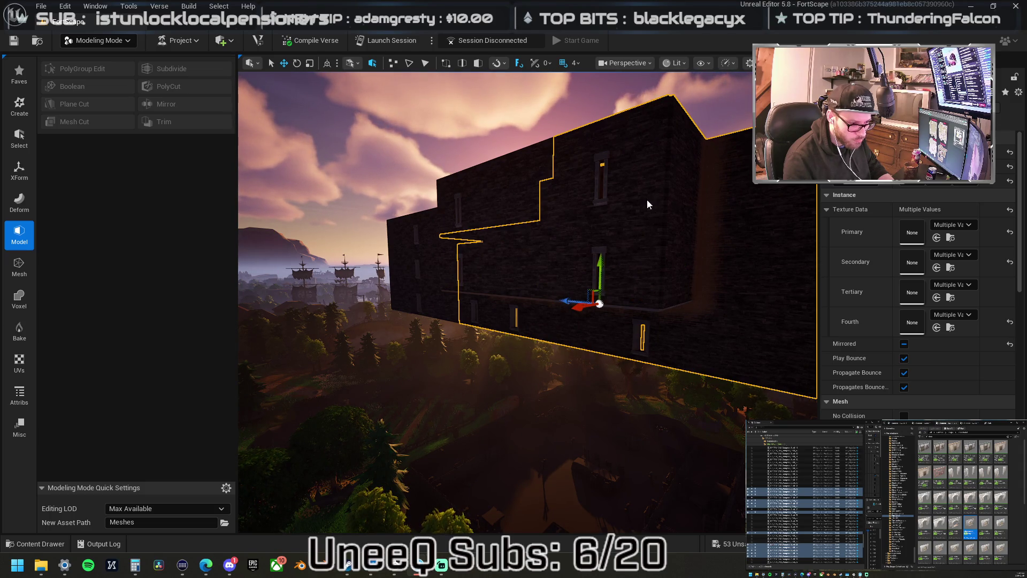
{"action": "left_click_drag", "start_coordinate": [669, 258], "coordinate": [675, 188]}
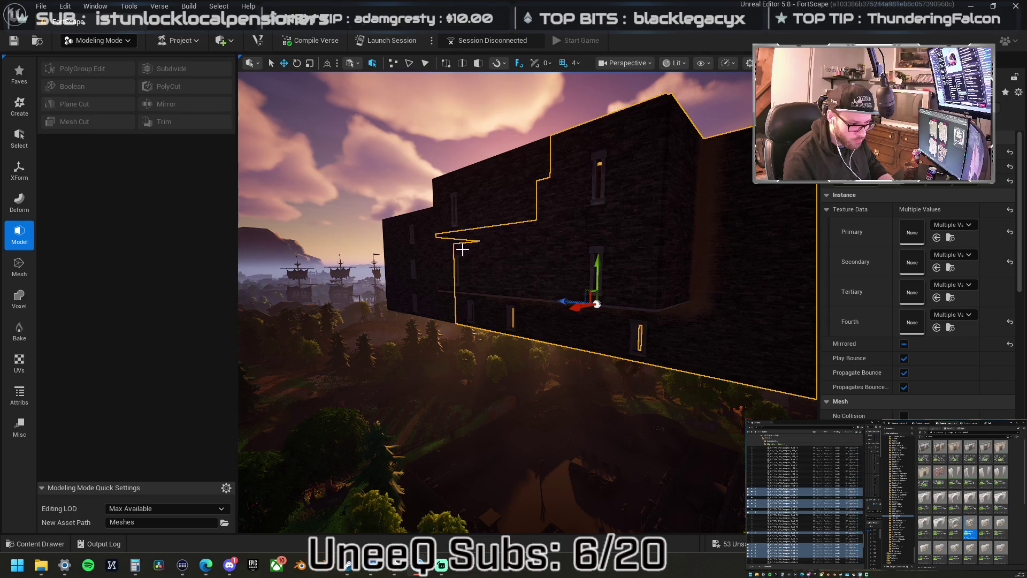
{"action": "left_click_drag", "start_coordinate": [560, 282], "coordinate": [420, 300]}
{"action": "left_click_drag", "start_coordinate": [494, 283], "coordinate": [596, 282]}
{"action": "mouse_move", "coordinate": [569, 179]}
{"action": "left_mouse_down"}
{"action": "mouse_move", "coordinate": [490, 197]}
{"action": "mouse_move", "coordinate": [613, 198]}
{"action": "mouse_move", "coordinate": [560, 256]}
{"action": "mouse_move", "coordinate": [504, 349]}
{"action": "left_mouse_up"}
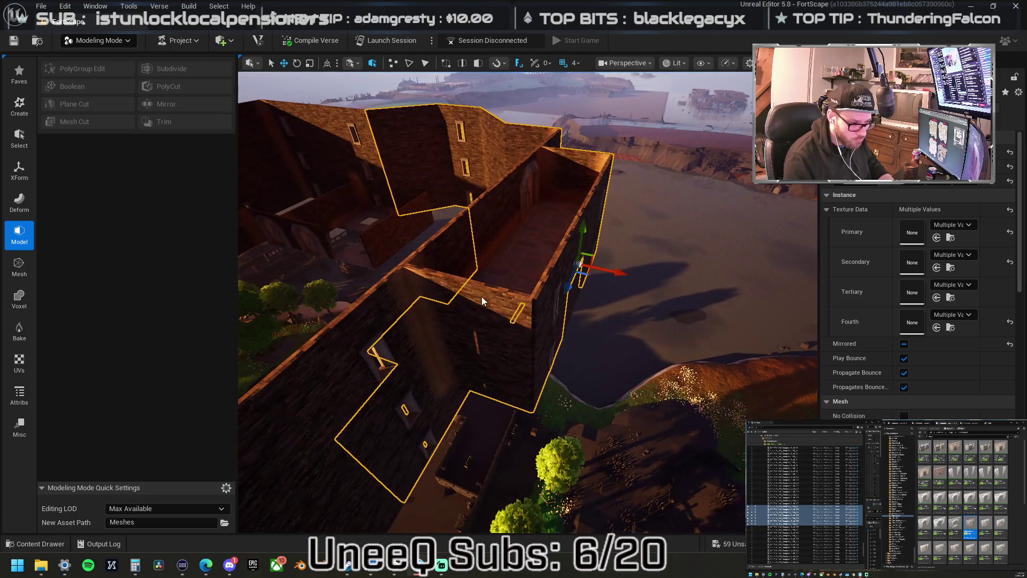
From a top-down view, add the right-hand wall pieces across the roof to the selection.
{"action": "left_click", "coordinate": [504, 387], "text": "ctrl"}
{"action": "mouse_move", "coordinate": [443, 253]}
{"action": "left_mouse_down"}
{"action": "mouse_move", "coordinate": [422, 219]}
{"action": "mouse_move", "coordinate": [498, 301]}
{"action": "left_mouse_up"}
{"action": "left_click", "coordinate": [513, 259], "text": "ctrl"}
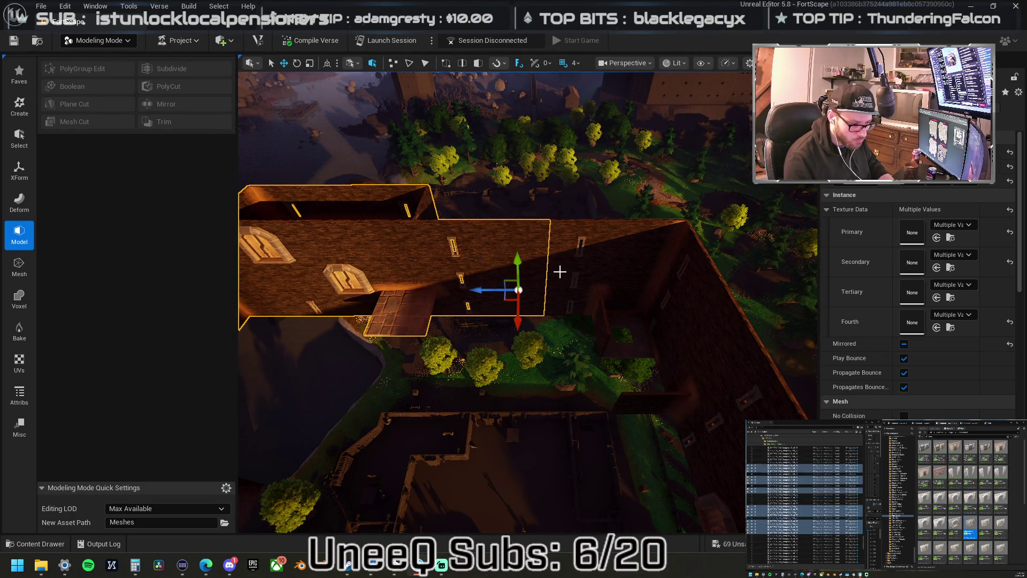
{"action": "left_click", "coordinate": [559, 298], "text": "ctrl"}
{"action": "left_click", "coordinate": [604, 243], "text": "ctrl"}
{"action": "left_click", "coordinate": [621, 273], "text": "ctrl"}
{"action": "left_click", "coordinate": [637, 270], "text": "ctrl"}
Add the lower-right wall pieces along the long right-side wall to the selection.
{"action": "left_click", "coordinate": [603, 314], "text": "ctrl"}
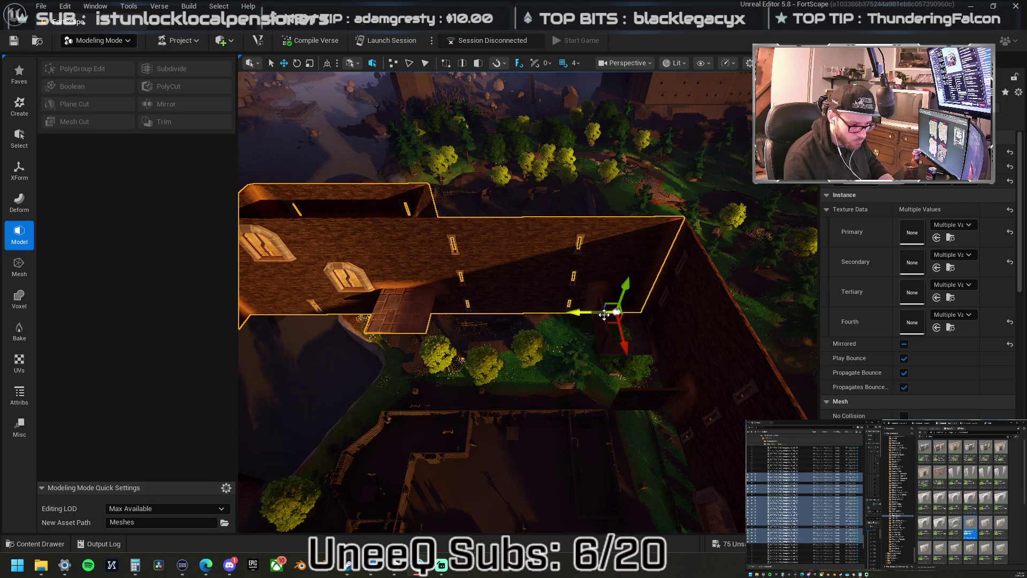
{"action": "left_click", "coordinate": [620, 329], "text": "ctrl"}
{"action": "left_click", "coordinate": [660, 326], "text": "ctrl"}
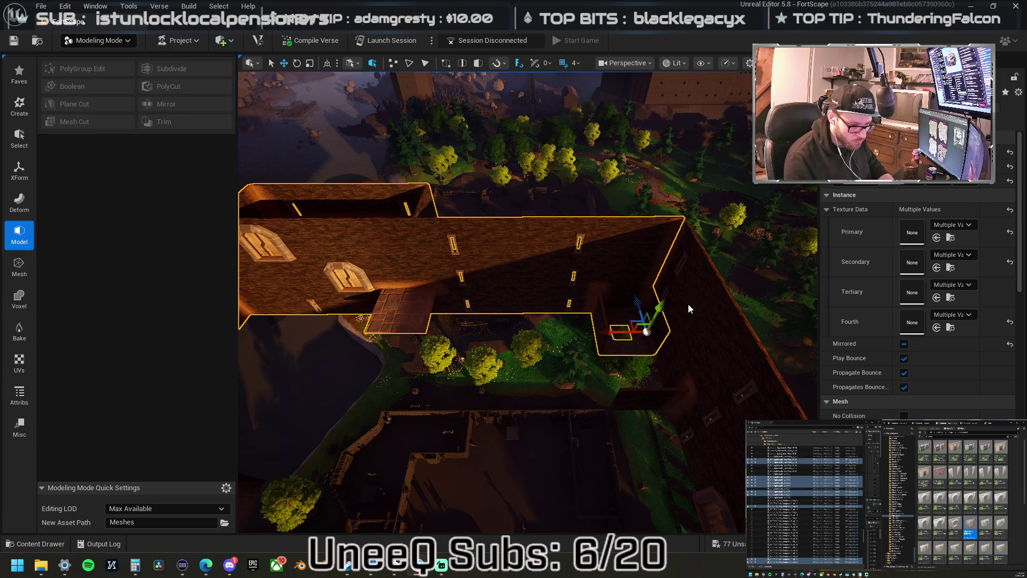
{"action": "left_click", "coordinate": [690, 326], "text": "ctrl"}
{"action": "left_click", "coordinate": [697, 288], "text": "ctrl"}
{"action": "left_click", "coordinate": [682, 312], "text": "ctrl"}
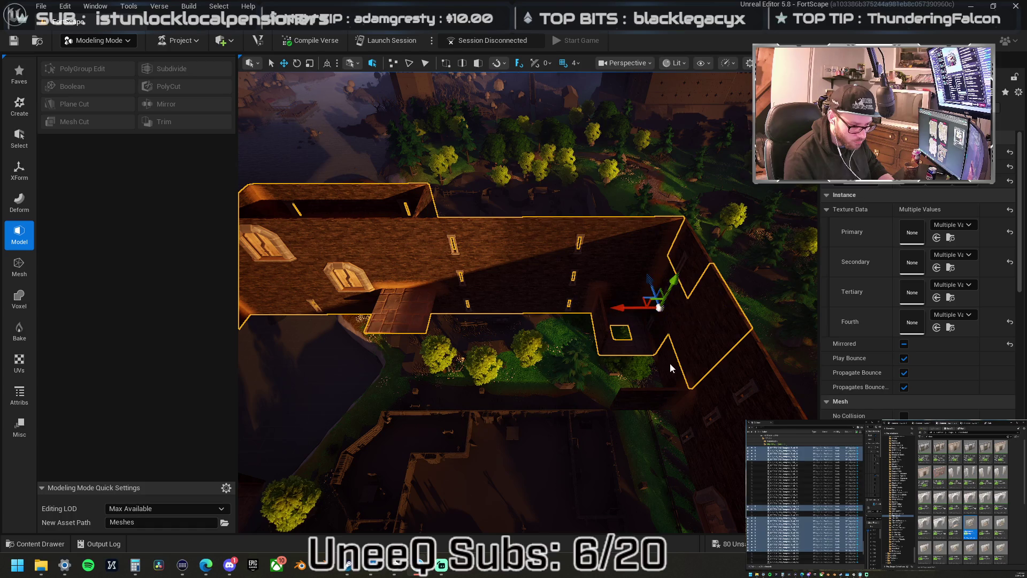
{"action": "left_click", "coordinate": [664, 356], "text": "ctrl"}
{"action": "left_click_drag", "start_coordinate": [663, 356], "coordinate": [556, 305]}
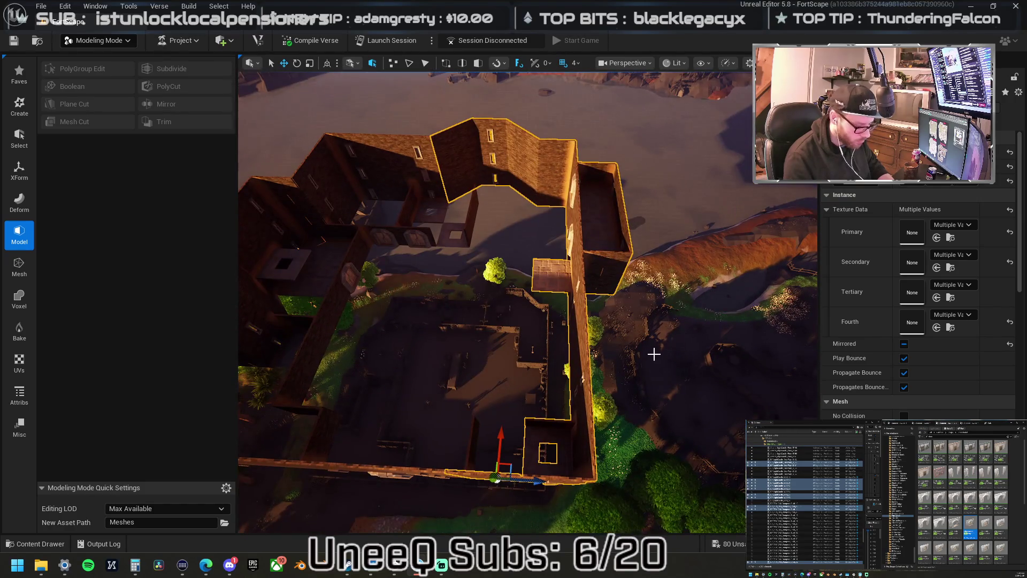
{"action": "key", "text": "ctrl+v"}
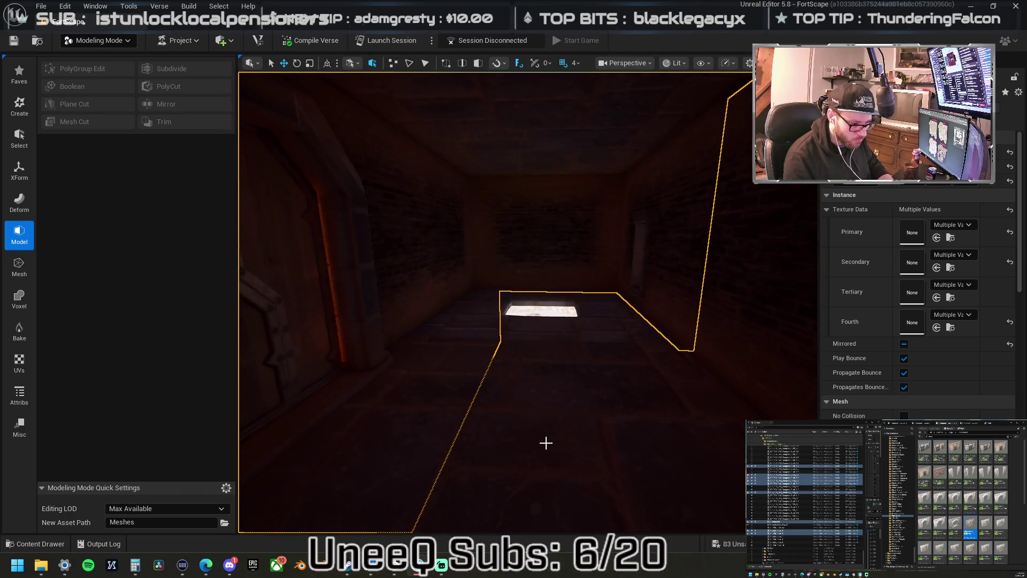
Pick the dark wall panel and scale it up.
{"action": "left_click", "coordinate": [514, 338]}
{"action": "left_click", "coordinate": [522, 347]}
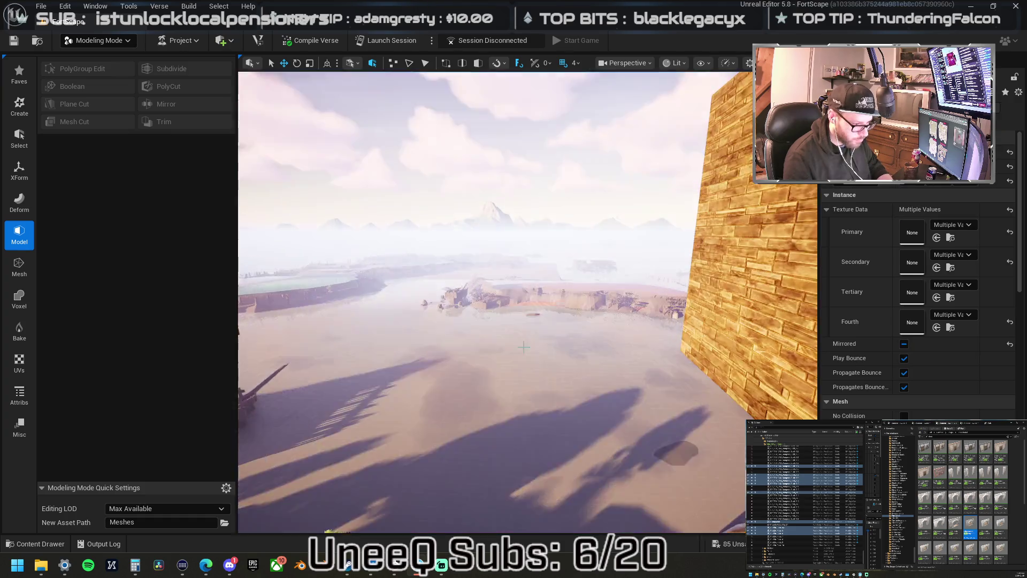
{"action": "key", "text": "f"}
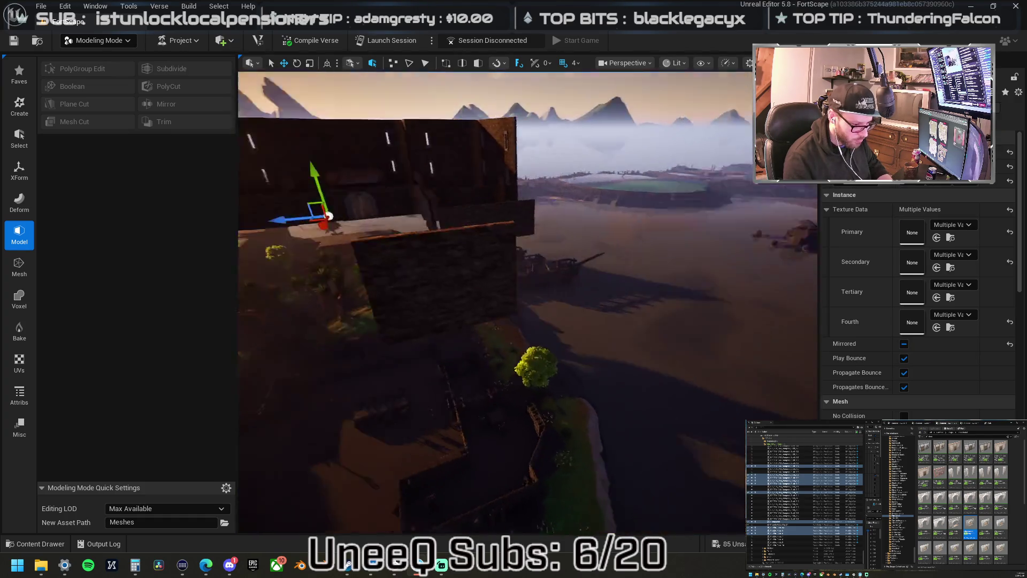
{"action": "left_click", "coordinate": [554, 291]}
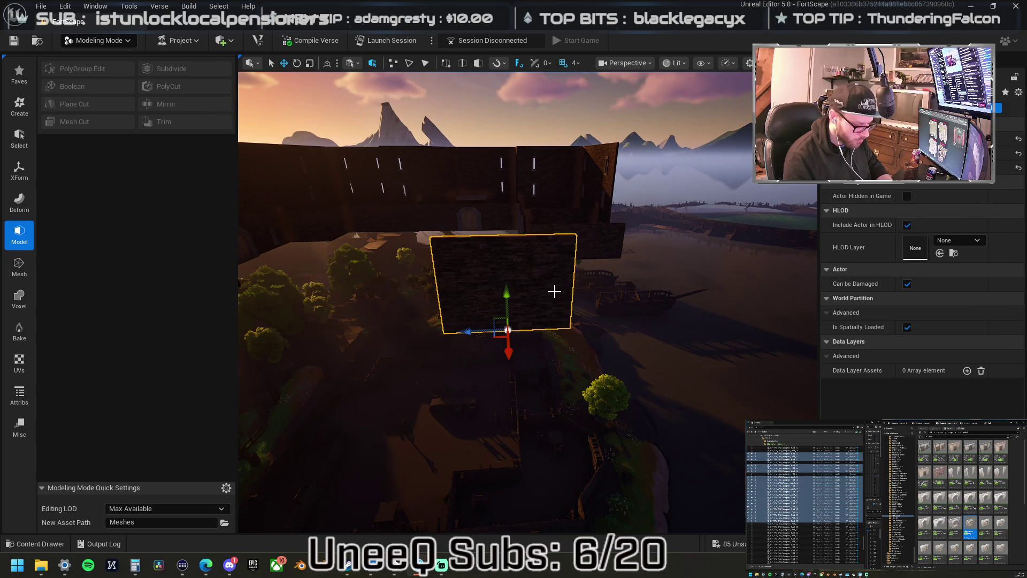
{"action": "key", "text": "ctrl+z"}
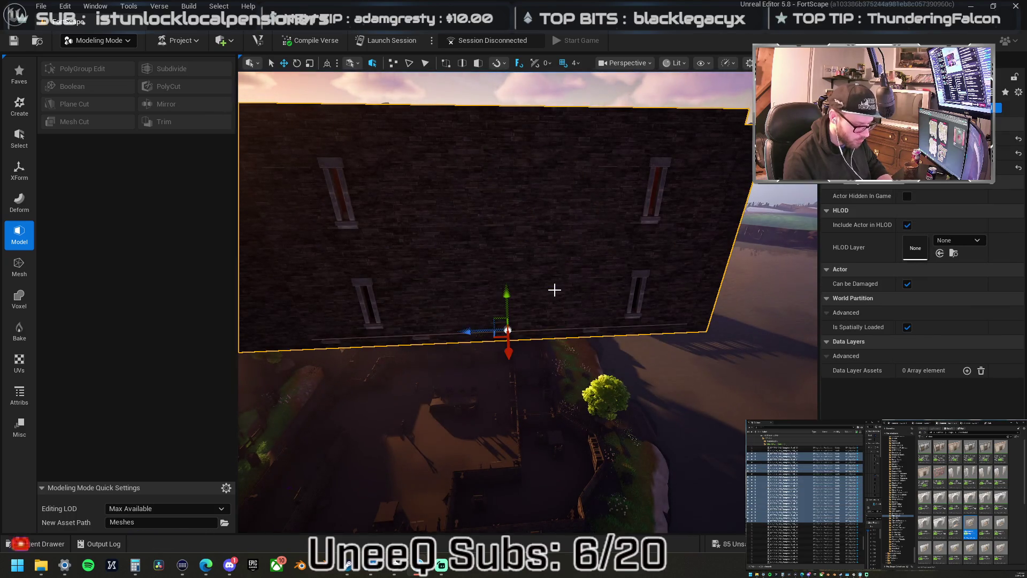
Slide the selected building wing walls sideways along X.
{"action": "key", "text": "ctrl+z"}
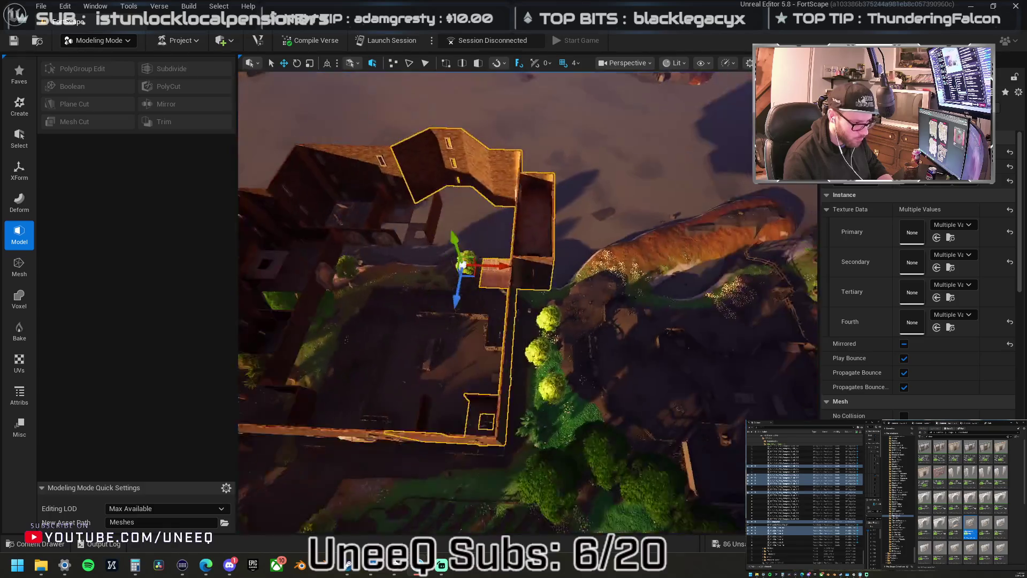
{"action": "scroll", "coordinate": [589, 257], "scroll_direction": "up", "scroll_amount": 5}
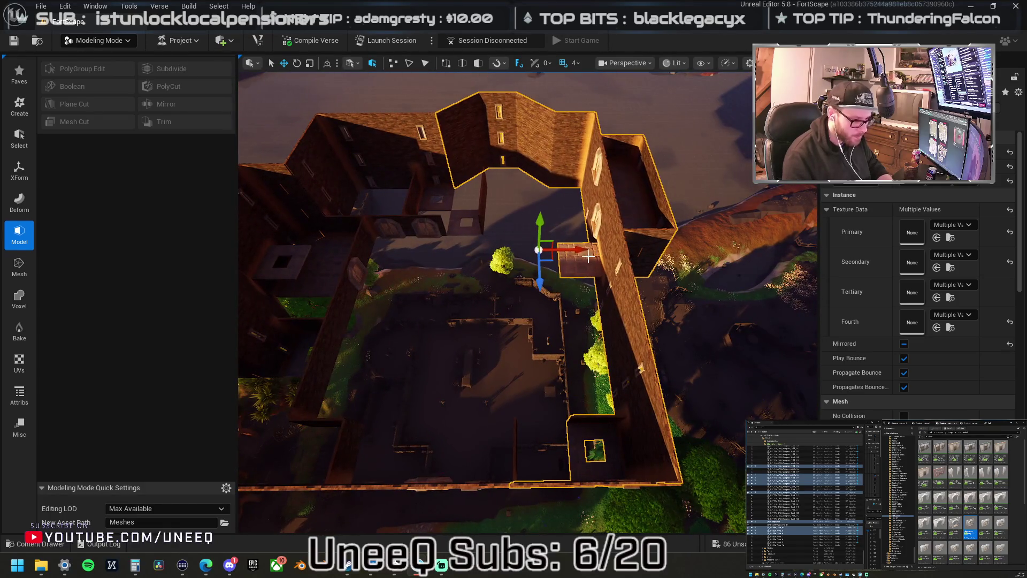
{"action": "left_click_drag", "start_coordinate": [579, 250], "coordinate": [634, 248]}
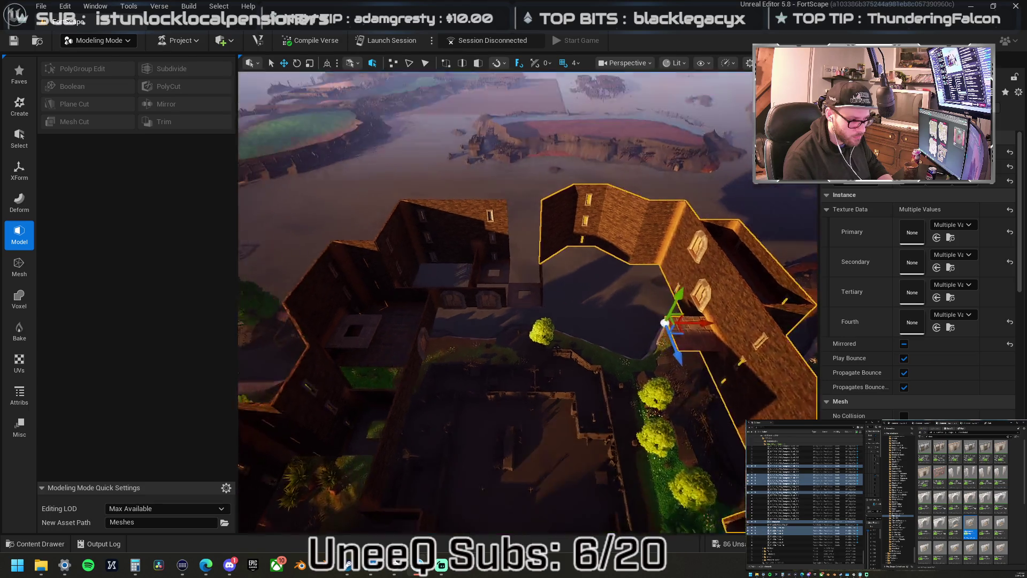
Raise the small wall piece and shift it sideways into line with the top wall.
{"action": "left_click", "coordinate": [451, 265]}
{"action": "left_click_drag", "start_coordinate": [450, 244], "coordinate": [440, 191]}
{"action": "mouse_move", "coordinate": [495, 222]}
{"action": "left_mouse_down"}
{"action": "mouse_move", "coordinate": [575, 221]}
{"action": "mouse_move", "coordinate": [566, 305]}
{"action": "mouse_move", "coordinate": [568, 252]}
{"action": "left_mouse_up"}
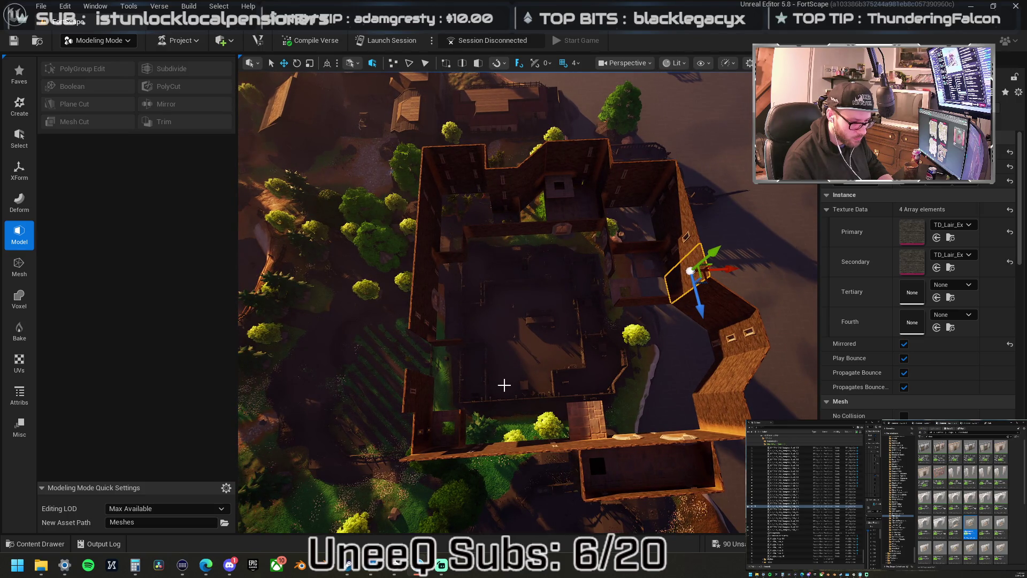
{"action": "mouse_move", "coordinate": [541, 255]}
{"action": "left_mouse_down"}
{"action": "mouse_move", "coordinate": [528, 170]}
{"action": "mouse_move", "coordinate": [501, 230]}
{"action": "mouse_move", "coordinate": [503, 265]}
{"action": "mouse_move", "coordinate": [547, 265]}
{"action": "left_mouse_up"}
{"action": "left_click", "coordinate": [532, 232]}
{"action": "left_click", "coordinate": [559, 227], "text": "ctrl"}
{"action": "mouse_move", "coordinate": [551, 230]}
{"action": "left_mouse_down"}
{"action": "mouse_move", "coordinate": [500, 220]}
{"action": "mouse_move", "coordinate": [489, 254]}
{"action": "mouse_move", "coordinate": [503, 284]}
{"action": "mouse_move", "coordinate": [479, 266]}
{"action": "mouse_move", "coordinate": [461, 224]}
{"action": "left_mouse_up"}
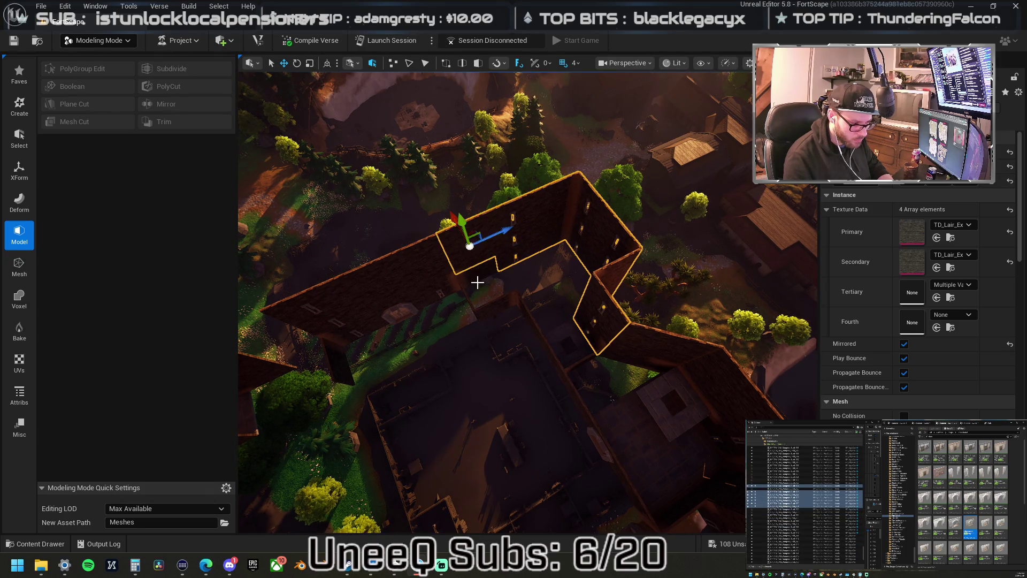
{"action": "mouse_move", "coordinate": [487, 268]}
{"action": "left_mouse_down"}
{"action": "mouse_move", "coordinate": [513, 268]}
{"action": "mouse_move", "coordinate": [487, 241]}
{"action": "mouse_move", "coordinate": [484, 219]}
{"action": "mouse_move", "coordinate": [452, 254]}
{"action": "mouse_move", "coordinate": [457, 272]}
{"action": "left_mouse_up"}
{"action": "left_click", "coordinate": [385, 268], "text": "ctrl"}
{"action": "left_click_drag", "start_coordinate": [405, 246], "coordinate": [427, 264]}
{"action": "left_click", "coordinate": [415, 257], "text": "ctrl"}
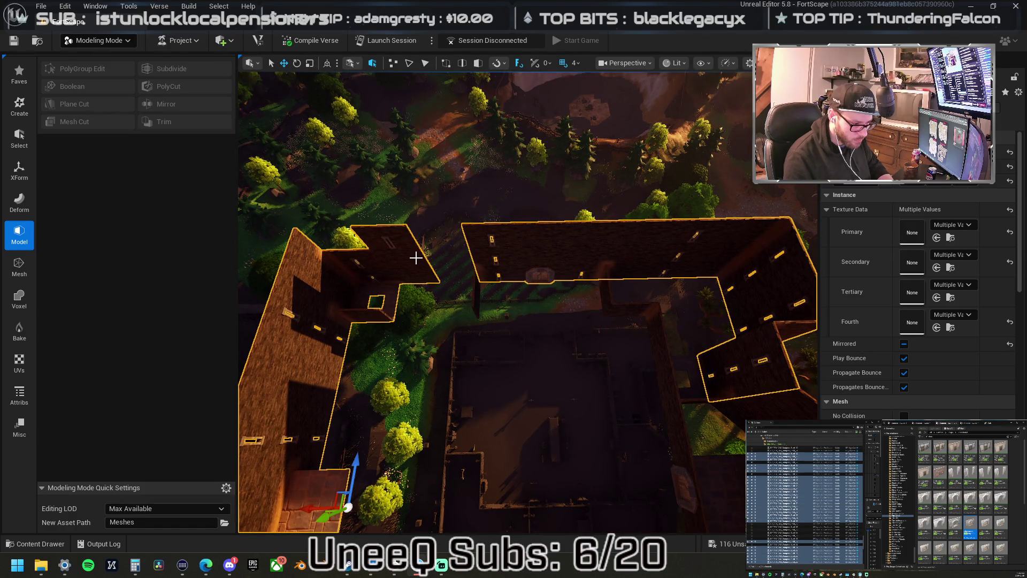
{"action": "left_click", "coordinate": [416, 258], "text": "ctrl"}
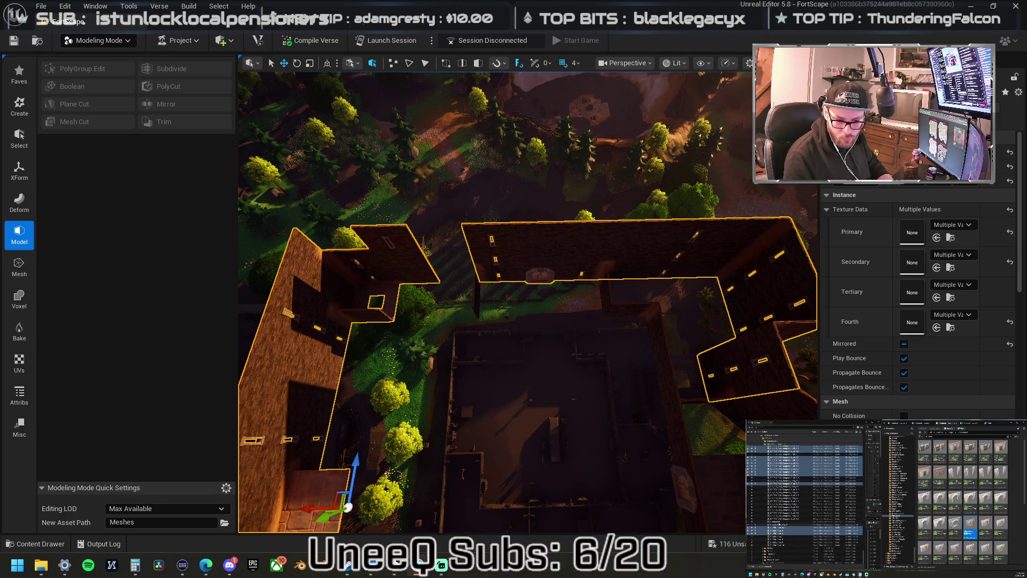
{"action": "left_click", "coordinate": [493, 247]}
{"action": "mouse_move", "coordinate": [689, 383]}
{"action": "left_mouse_down"}
{"action": "mouse_move", "coordinate": [482, 393]}
{"action": "mouse_move", "coordinate": [534, 351]}
{"action": "left_mouse_up"}
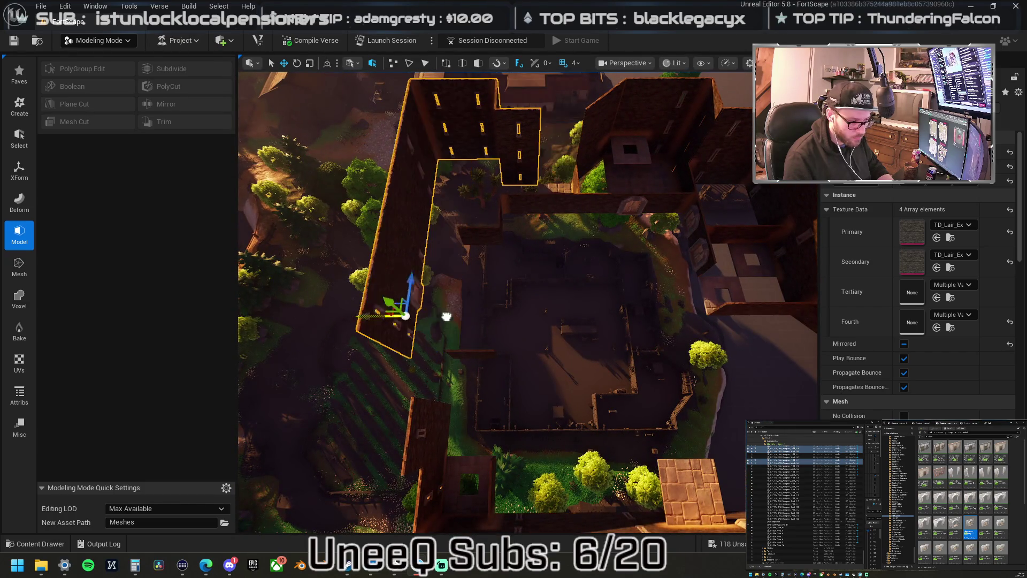
Adjust the wall's pivot, then nudge the small wall piece along X.
{"action": "left_click_drag", "start_coordinate": [446, 316], "coordinate": [415, 315]}
{"action": "left_click_drag", "start_coordinate": [568, 250], "coordinate": [540, 235]}
{"action": "left_click", "coordinate": [534, 230]}
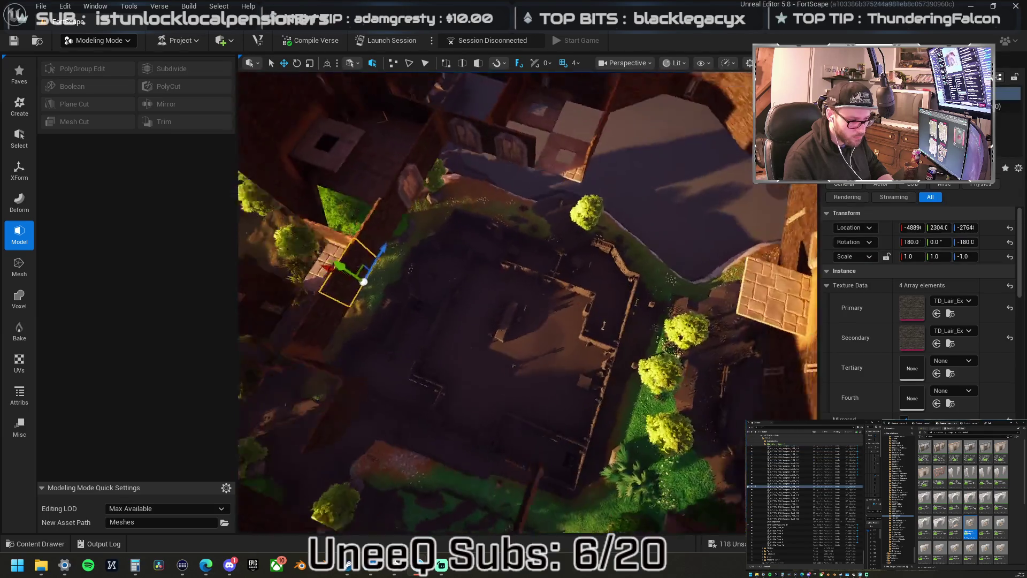
{"action": "left_click_drag", "start_coordinate": [506, 274], "coordinate": [474, 263]}
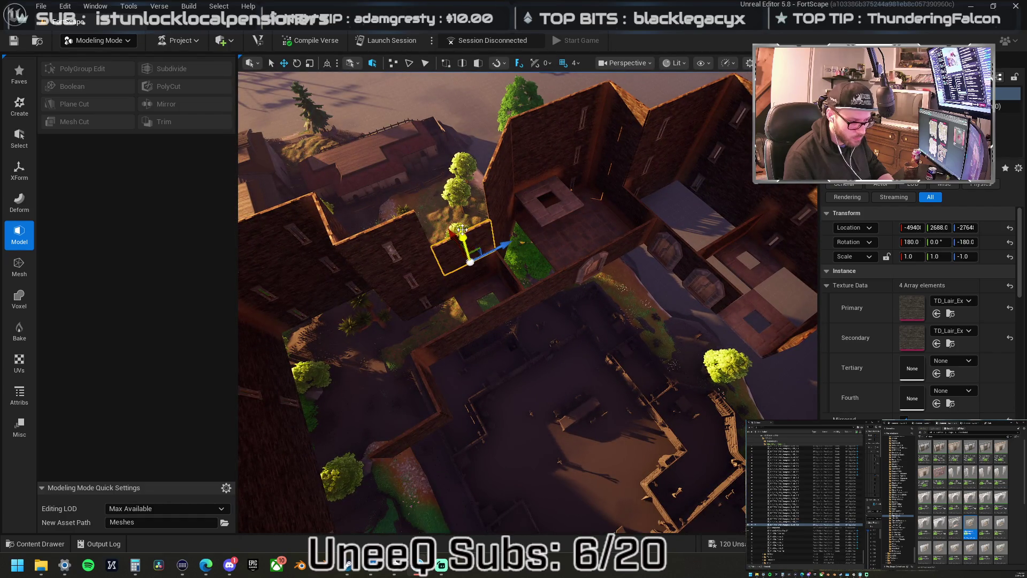
Add the adjoining L-shaped wall to the selection and shift both pieces into place.
{"action": "left_click_drag", "start_coordinate": [506, 303], "coordinate": [484, 291]}
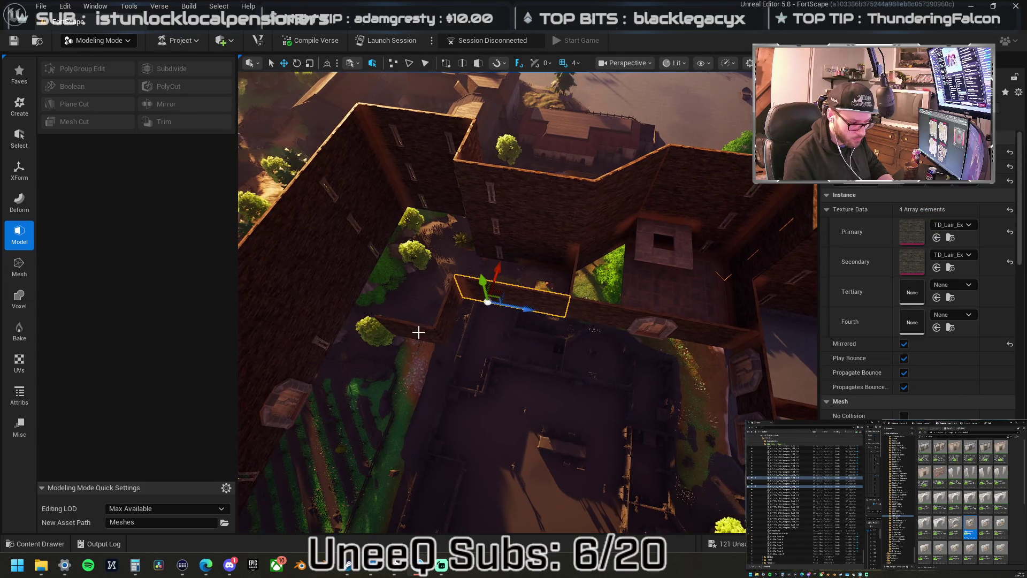
{"action": "left_click", "coordinate": [448, 309], "text": "ctrl"}
{"action": "mouse_move", "coordinate": [464, 288]}
{"action": "left_mouse_down"}
{"action": "mouse_move", "coordinate": [459, 314]}
{"action": "mouse_move", "coordinate": [503, 332]}
{"action": "mouse_move", "coordinate": [502, 359]}
{"action": "left_mouse_up"}
From a top-down angle, select the thin window piece and the larger L-shaped wall pieces.
{"action": "left_click_drag", "start_coordinate": [517, 261], "coordinate": [518, 262]}
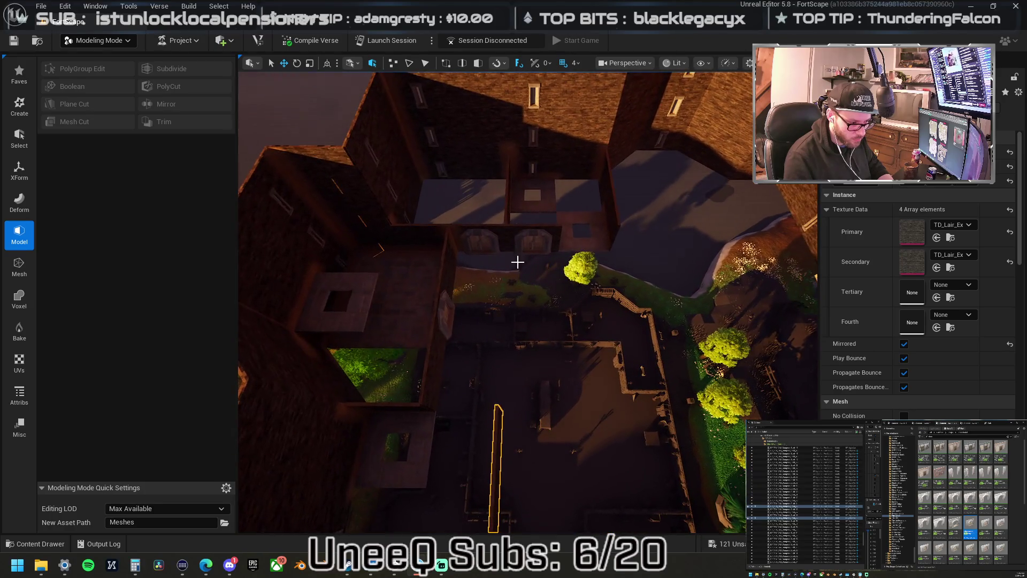
{"action": "left_click", "coordinate": [516, 235]}
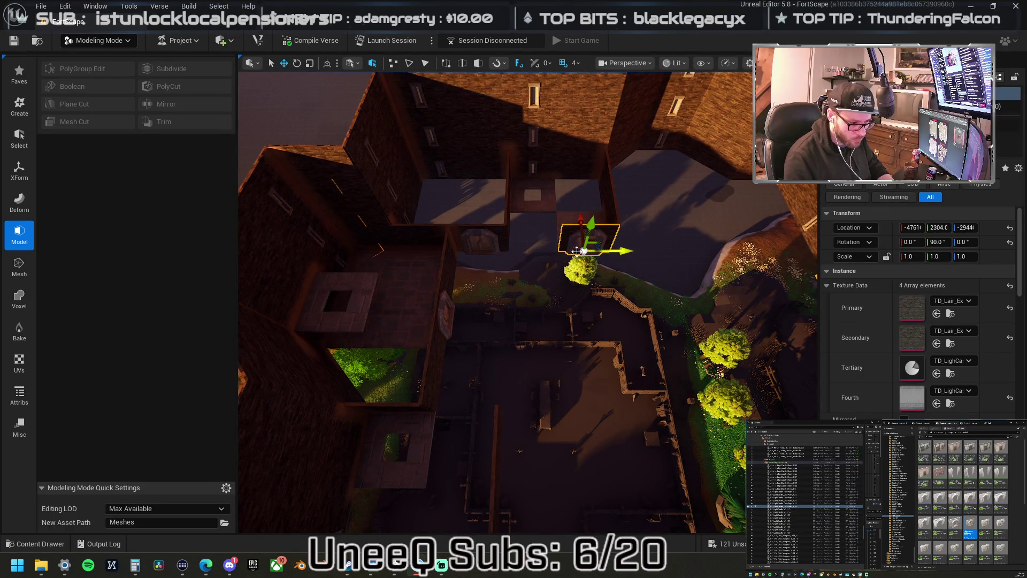
{"action": "mouse_move", "coordinate": [520, 250]}
{"action": "left_mouse_down"}
{"action": "mouse_move", "coordinate": [518, 264]}
{"action": "mouse_move", "coordinate": [479, 269]}
{"action": "left_mouse_up"}
{"action": "left_click", "coordinate": [523, 278]}
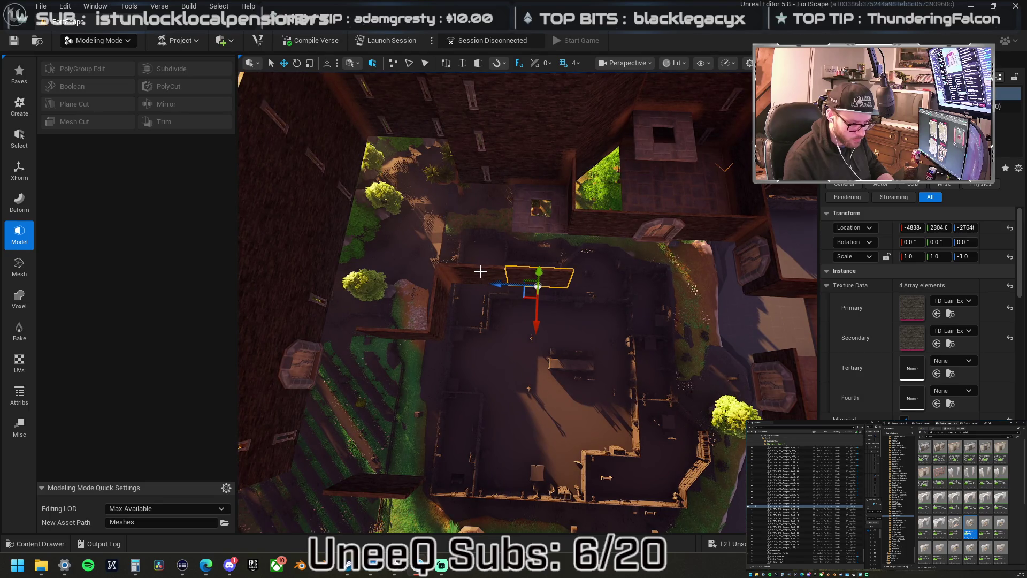
{"action": "left_click", "coordinate": [493, 277]}
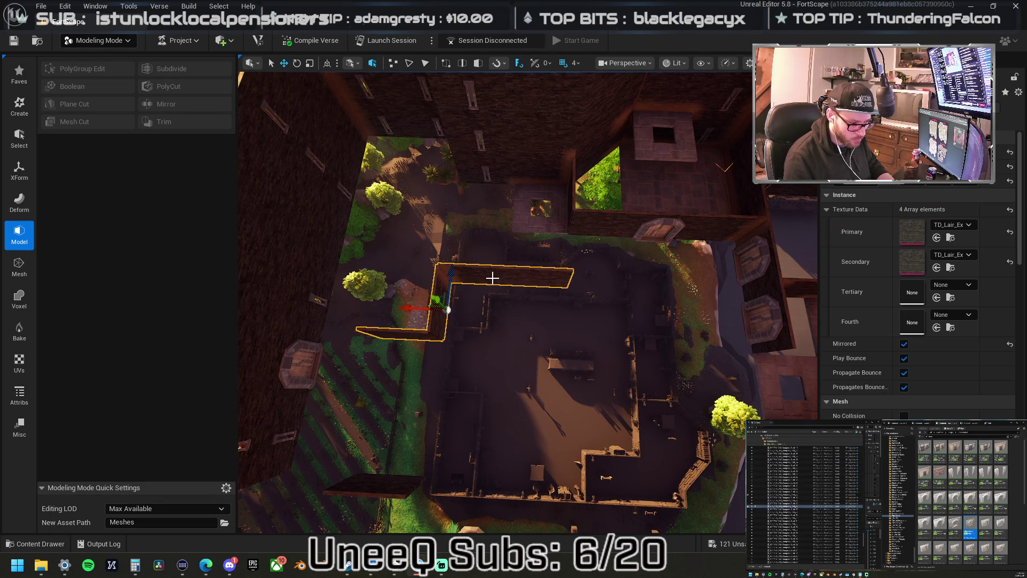
{"action": "mouse_move", "coordinate": [493, 278]}
{"action": "left_mouse_down"}
{"action": "mouse_move", "coordinate": [500, 246]}
{"action": "mouse_move", "coordinate": [523, 272]}
{"action": "left_mouse_up"}
{"action": "left_click", "coordinate": [500, 254], "text": "ctrl"}
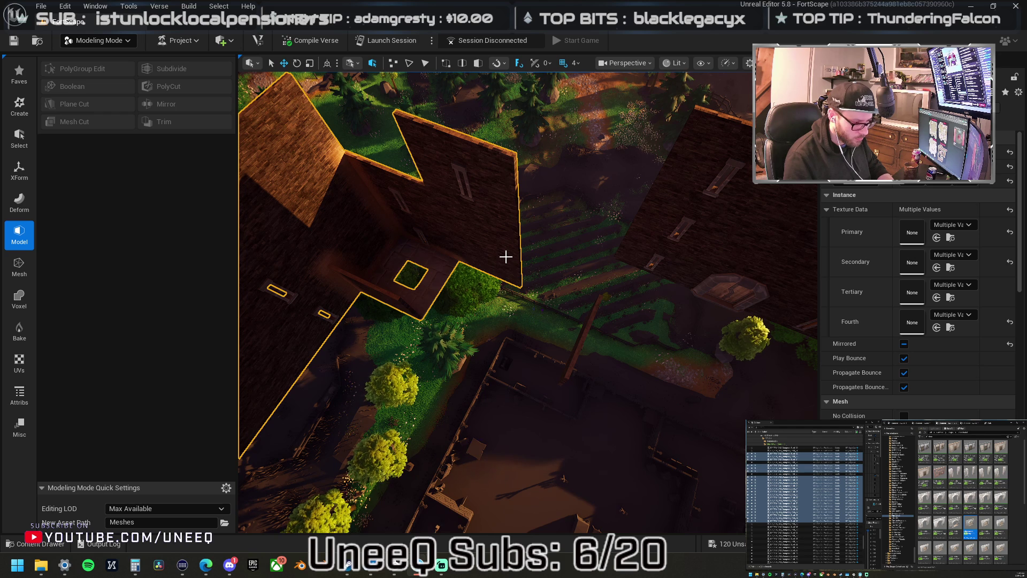
Select the pointed wall, the adjacent wall and the floor piece, and move them together.
{"action": "left_click", "coordinate": [514, 260]}
{"action": "left_click", "coordinate": [459, 236]}
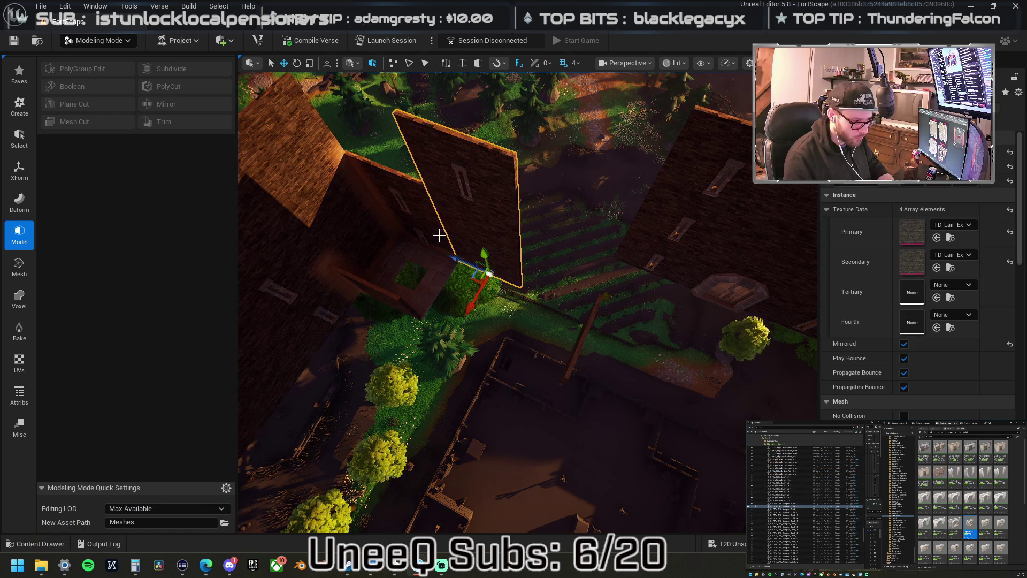
{"action": "left_click", "coordinate": [421, 205], "text": "ctrl"}
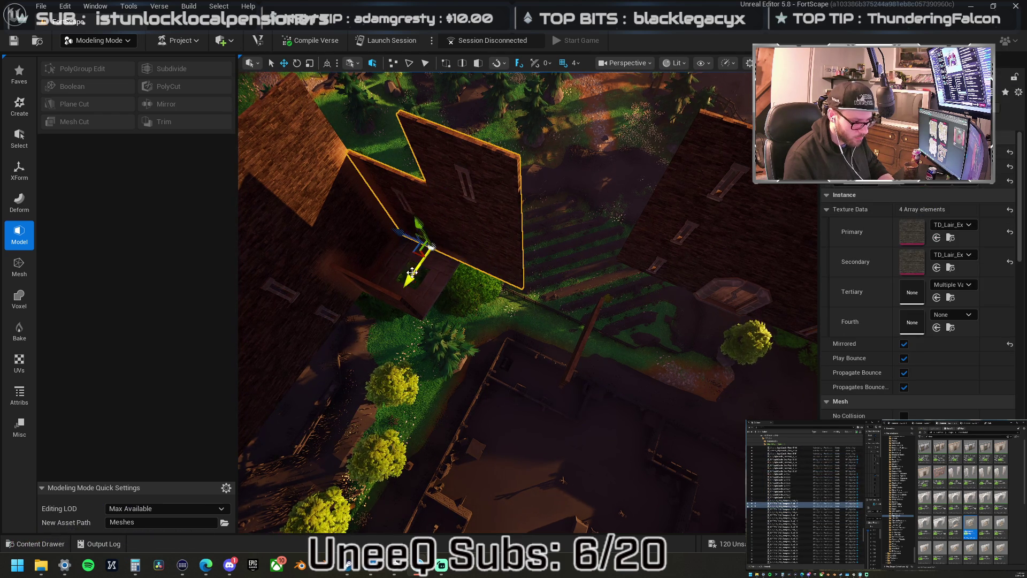
{"action": "left_click", "coordinate": [393, 277], "text": "ctrl"}
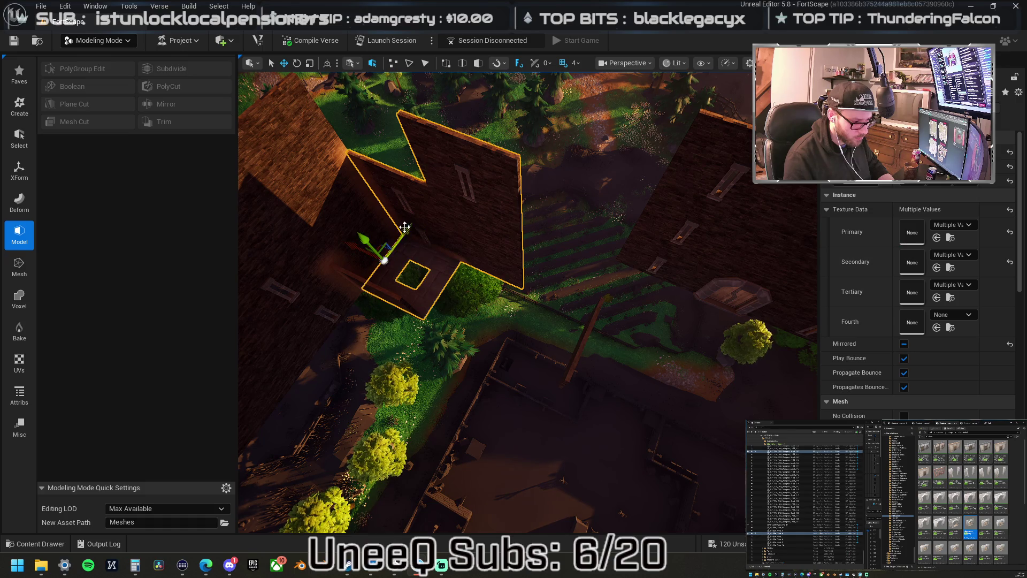
{"action": "left_click_drag", "start_coordinate": [428, 222], "coordinate": [451, 208]}
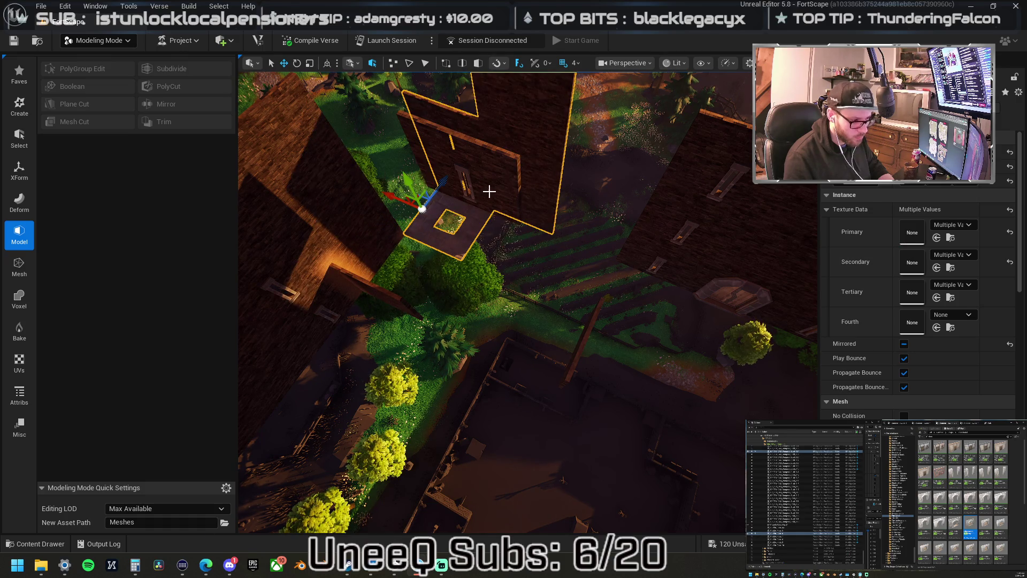
Frame the upper wall alone and move and turn it into position.
{"action": "left_click", "coordinate": [488, 191]}
{"action": "key", "text": "f"}
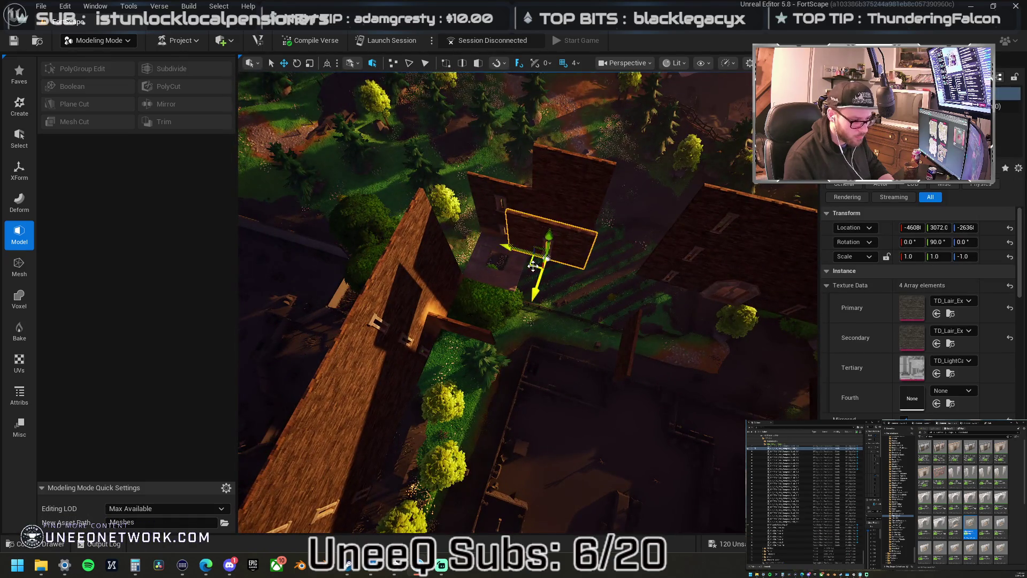
{"action": "left_click_drag", "start_coordinate": [533, 266], "coordinate": [492, 185]}
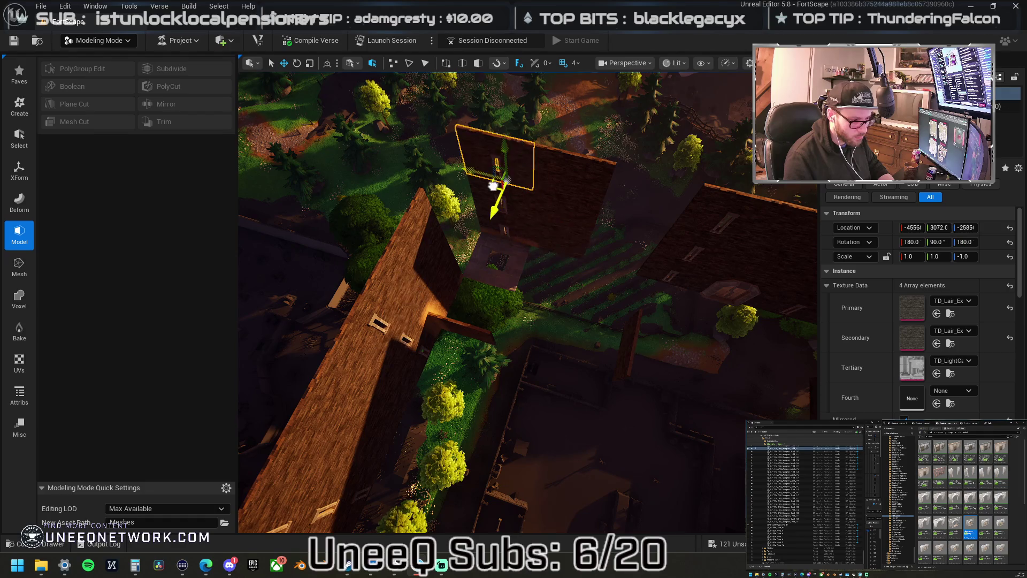
Move the lower roof piece into place, raise it slightly, and select the raised floor tile.
{"action": "left_click", "coordinate": [424, 259]}
{"action": "mouse_move", "coordinate": [424, 259]}
{"action": "left_mouse_down"}
{"action": "mouse_move", "coordinate": [454, 199]}
{"action": "mouse_move", "coordinate": [503, 267]}
{"action": "mouse_move", "coordinate": [484, 323]}
{"action": "mouse_move", "coordinate": [458, 300]}
{"action": "mouse_move", "coordinate": [507, 266]}
{"action": "mouse_move", "coordinate": [498, 262]}
{"action": "mouse_move", "coordinate": [601, 298]}
{"action": "mouse_move", "coordinate": [589, 302]}
{"action": "left_mouse_up"}
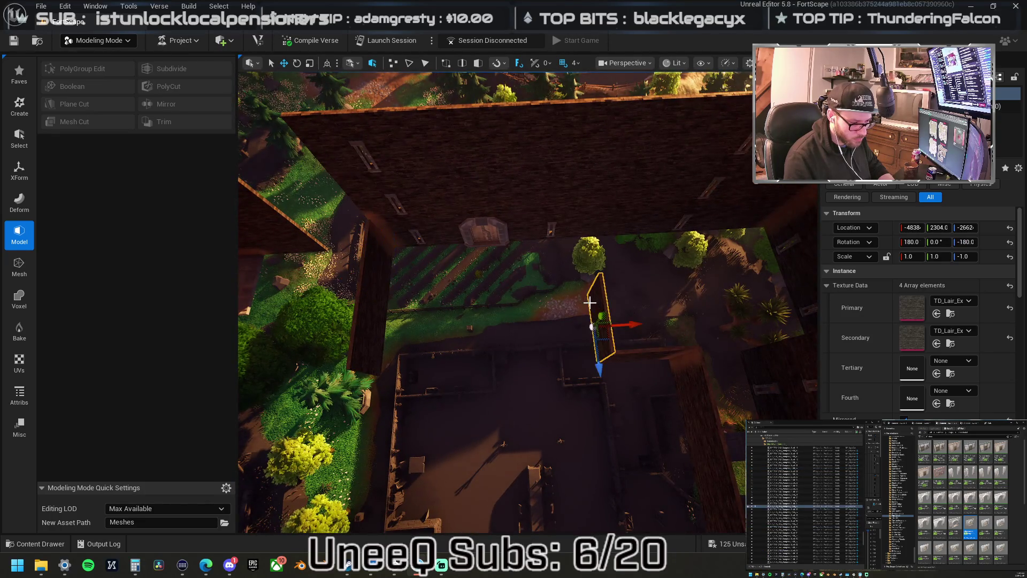
{"action": "mouse_move", "coordinate": [599, 364]}
{"action": "left_mouse_down"}
{"action": "mouse_move", "coordinate": [589, 294]}
{"action": "mouse_move", "coordinate": [508, 300]}
{"action": "left_mouse_up"}
{"action": "mouse_move", "coordinate": [548, 262]}
{"action": "left_mouse_down"}
{"action": "mouse_move", "coordinate": [488, 297]}
{"action": "mouse_move", "coordinate": [484, 272]}
{"action": "mouse_move", "coordinate": [391, 281]}
{"action": "mouse_move", "coordinate": [503, 345]}
{"action": "mouse_move", "coordinate": [519, 263]}
{"action": "left_mouse_up"}
{"action": "left_click", "coordinate": [511, 246]}
Lift the piece, then slide the higher floor tile farther along Y, redoing one bad move.
{"action": "left_click_drag", "start_coordinate": [526, 211], "coordinate": [523, 161]}
{"action": "left_click", "coordinate": [485, 280]}
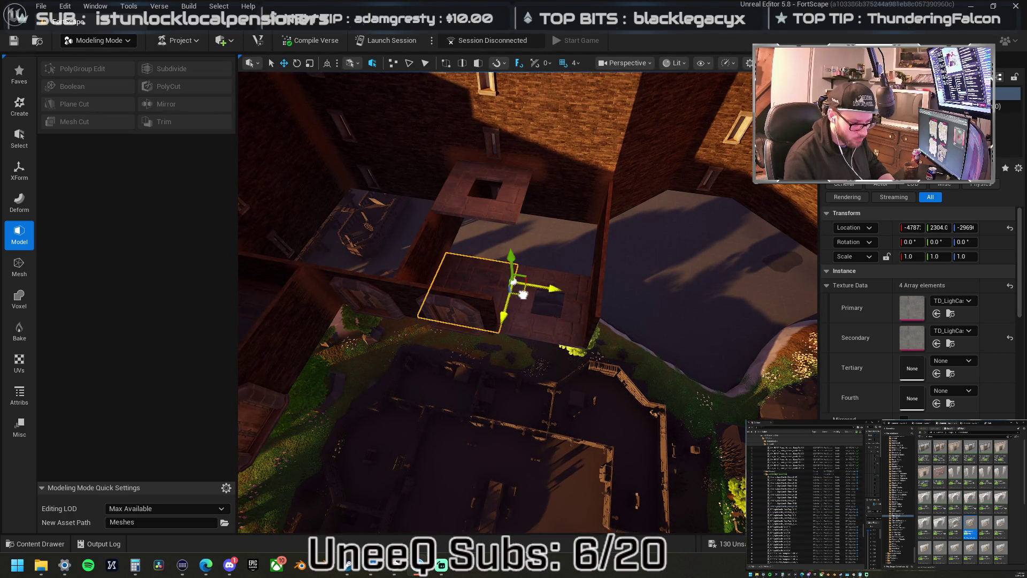
{"action": "left_click", "coordinate": [556, 252]}
{"action": "mouse_move", "coordinate": [605, 223]}
{"action": "left_mouse_down"}
{"action": "mouse_move", "coordinate": [610, 216]}
{"action": "mouse_move", "coordinate": [621, 260]}
{"action": "mouse_move", "coordinate": [522, 291]}
{"action": "left_mouse_up"}
{"action": "key", "text": "ctrl+z"}
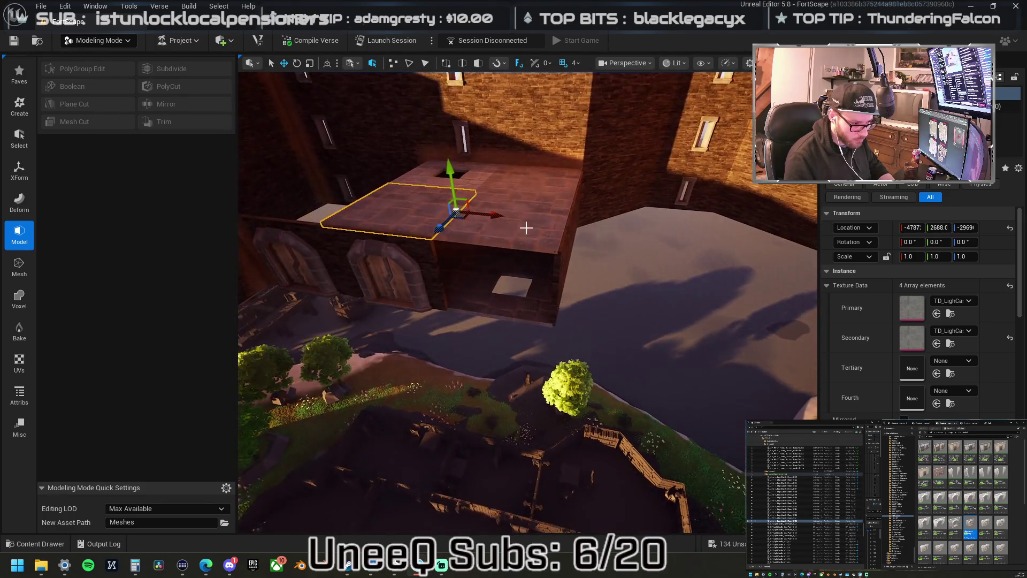
{"action": "left_click_drag", "start_coordinate": [568, 181], "coordinate": [589, 313]}
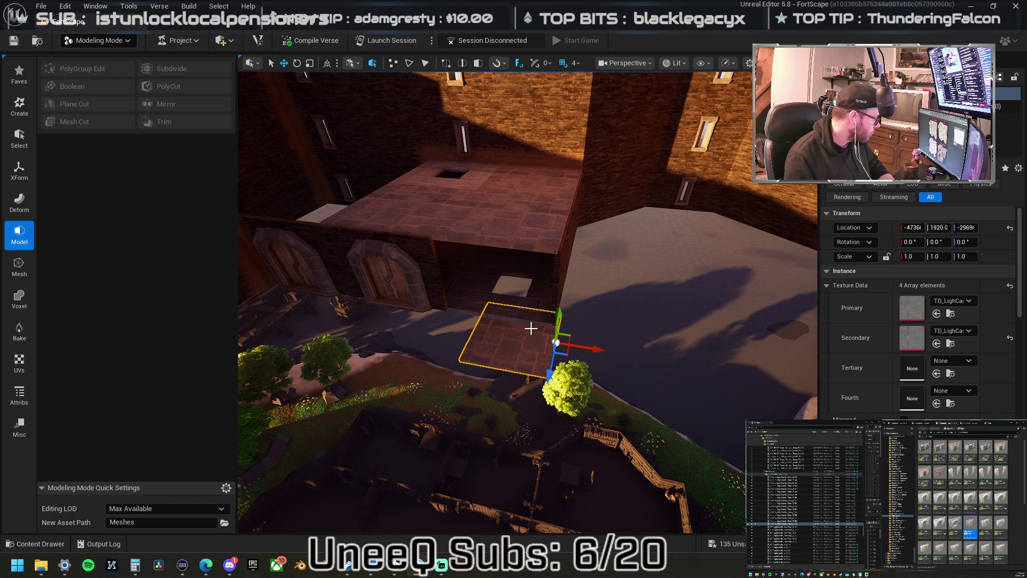
From an overhead view, slide the walkway tile along the wall top to the next spot.
{"action": "mouse_move", "coordinate": [528, 322]}
{"action": "left_mouse_down"}
{"action": "mouse_move", "coordinate": [527, 369]}
{"action": "mouse_move", "coordinate": [396, 369]}
{"action": "mouse_move", "coordinate": [390, 383]}
{"action": "left_mouse_up"}
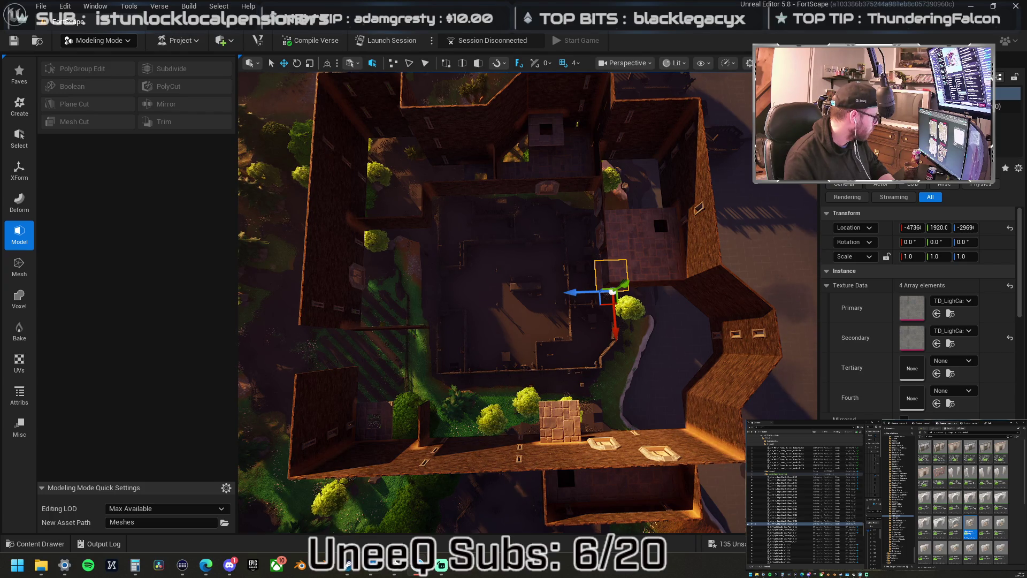
{"action": "mouse_move", "coordinate": [390, 383]}
{"action": "left_mouse_down"}
{"action": "mouse_move", "coordinate": [385, 343]}
{"action": "mouse_move", "coordinate": [342, 353]}
{"action": "mouse_move", "coordinate": [332, 343]}
{"action": "mouse_move", "coordinate": [351, 310]}
{"action": "left_mouse_up"}
{"action": "key", "text": "e"}
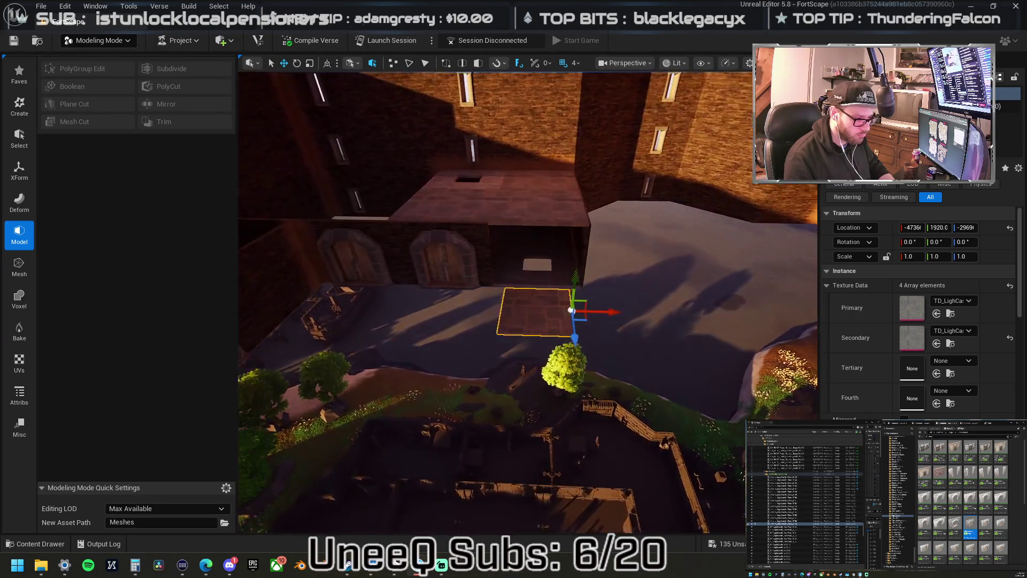
{"action": "key", "text": "q"}
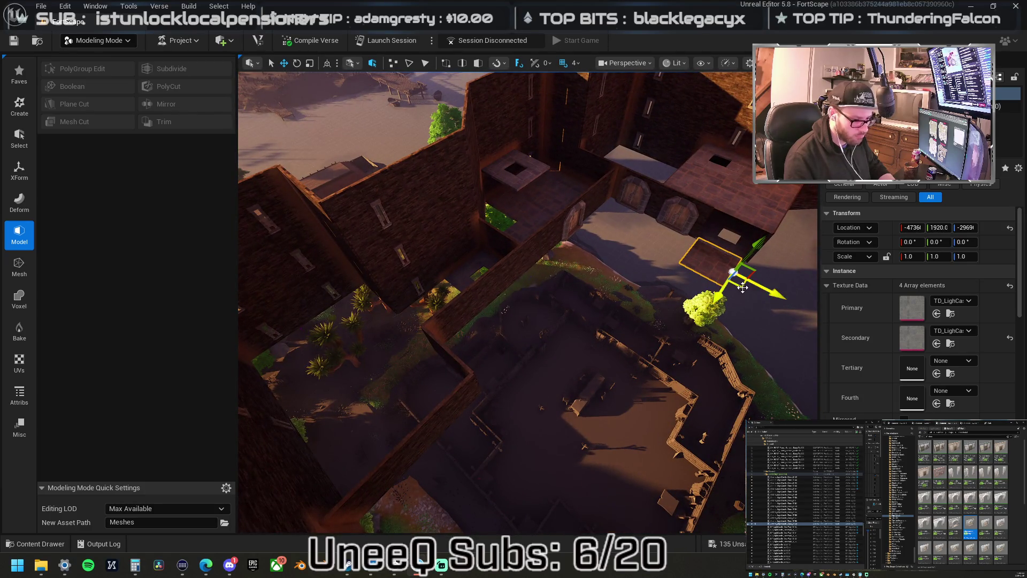
{"action": "left_click_drag", "start_coordinate": [496, 336], "coordinate": [645, 314]}
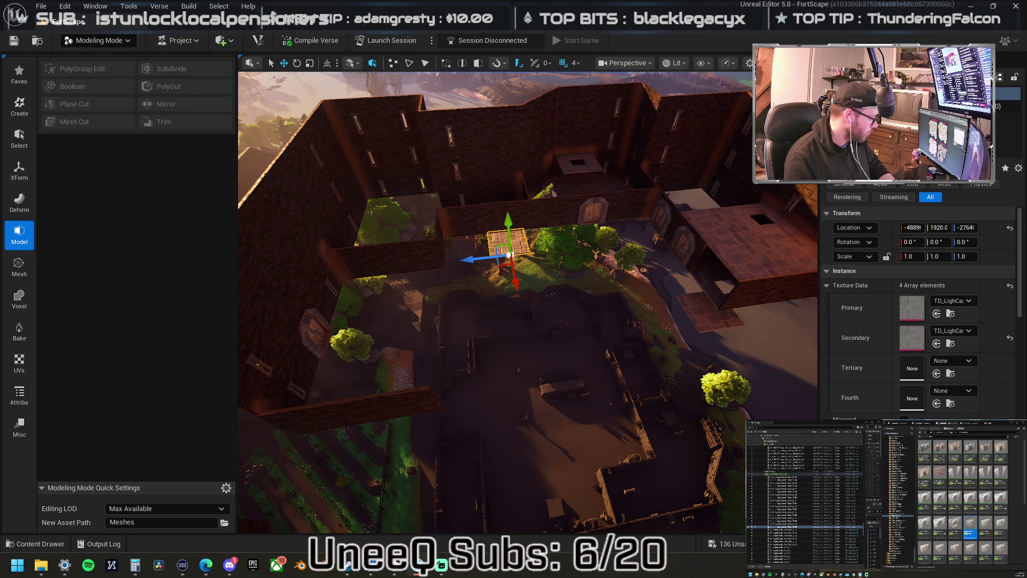
{"action": "left_click_drag", "start_coordinate": [645, 314], "coordinate": [708, 301]}
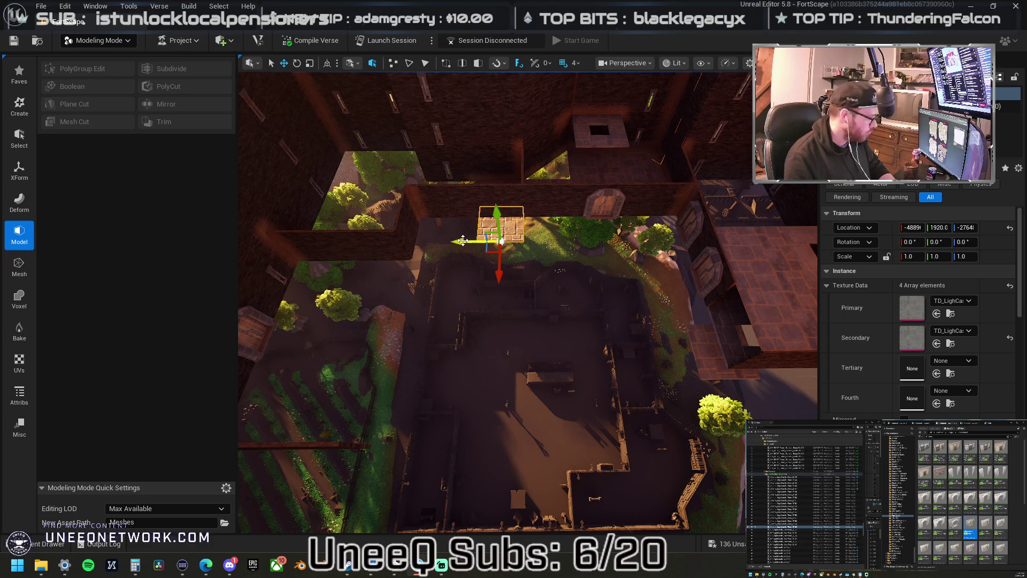
{"action": "left_click_drag", "start_coordinate": [463, 241], "coordinate": [421, 233]}
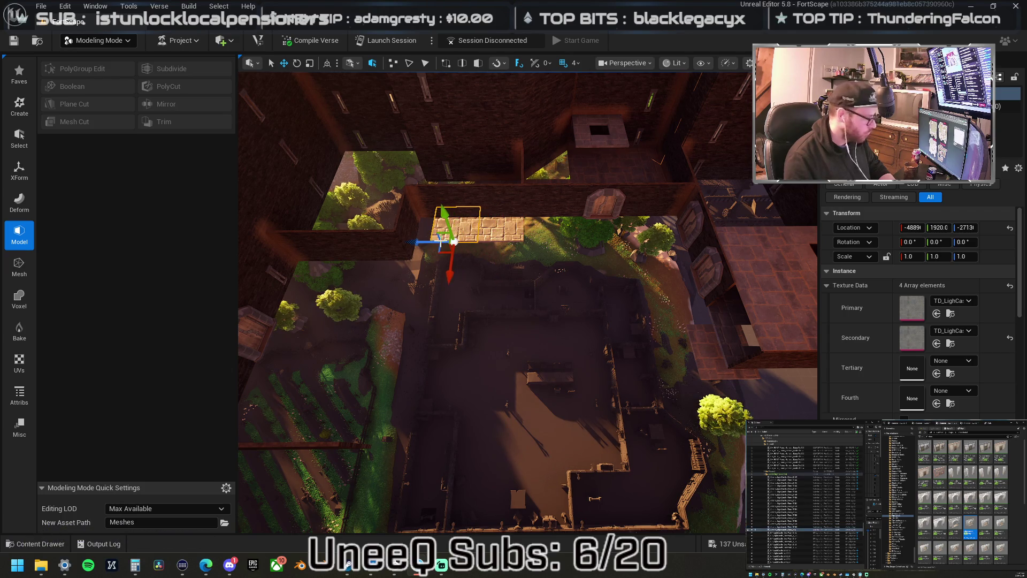
{"action": "mouse_move", "coordinate": [529, 336]}
{"action": "left_mouse_down"}
{"action": "mouse_move", "coordinate": [519, 347]}
{"action": "mouse_move", "coordinate": [554, 310]}
{"action": "left_mouse_up"}
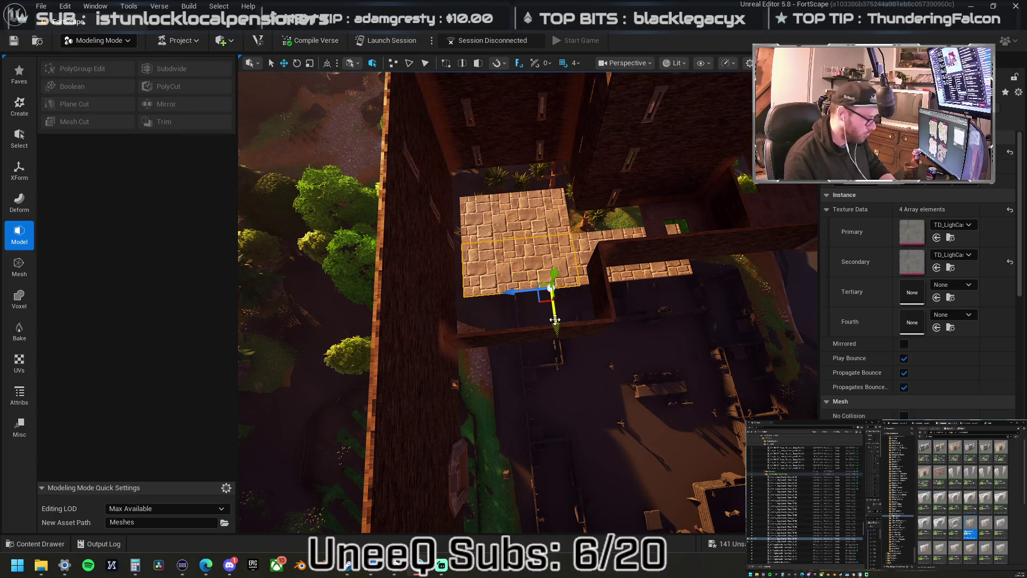
Place the stone tile along the wall and copy dark tiles left to cover the floor gaps.
{"action": "mouse_move", "coordinate": [554, 319]}
{"action": "left_mouse_down"}
{"action": "mouse_move", "coordinate": [558, 353]}
{"action": "mouse_move", "coordinate": [562, 332]}
{"action": "mouse_move", "coordinate": [460, 338]}
{"action": "mouse_move", "coordinate": [630, 327]}
{"action": "mouse_move", "coordinate": [691, 309]}
{"action": "mouse_move", "coordinate": [355, 325]}
{"action": "left_mouse_up"}
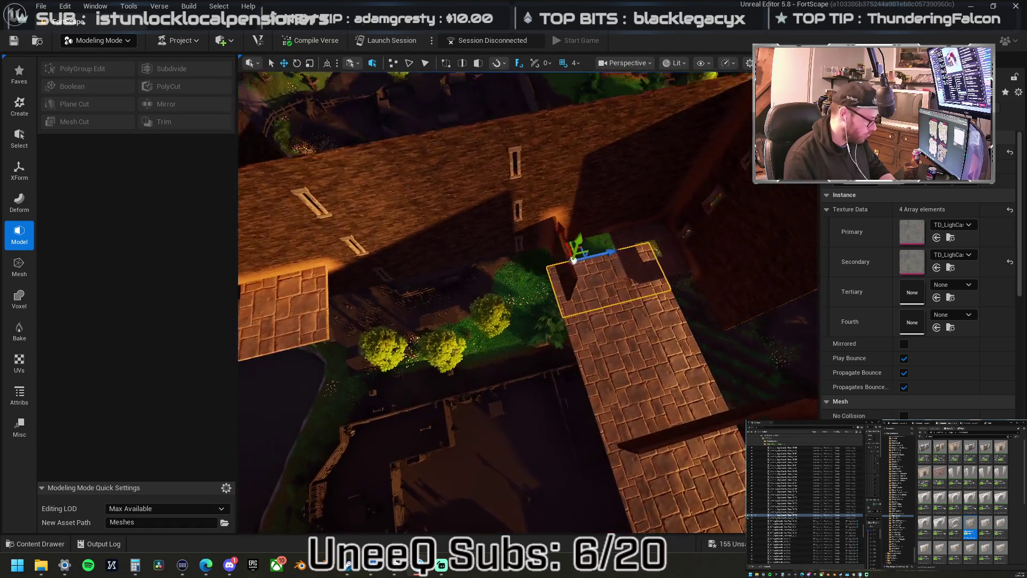
{"action": "left_click_drag", "start_coordinate": [654, 250], "coordinate": [552, 262]}
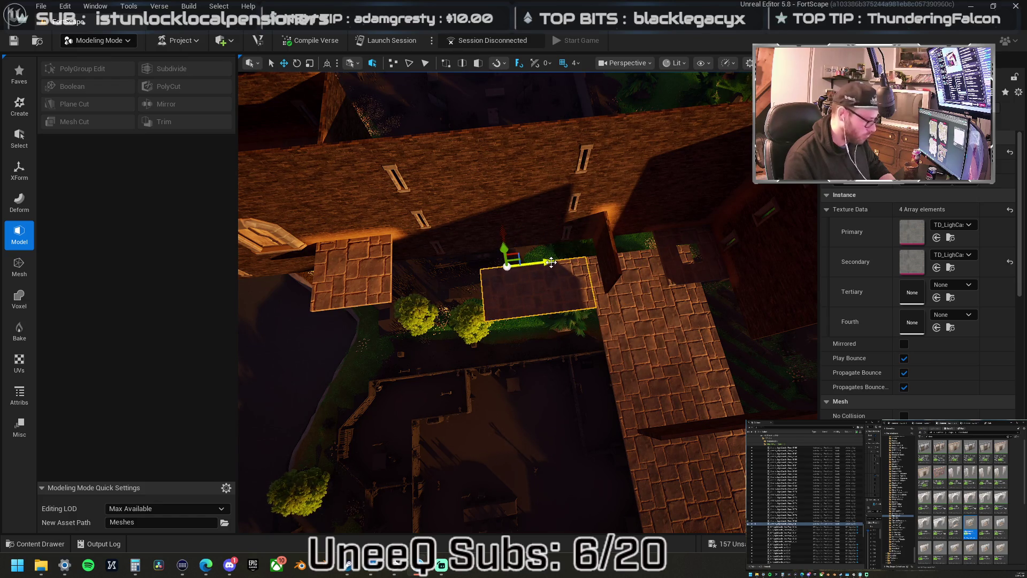
{"action": "left_click_drag", "start_coordinate": [506, 236], "coordinate": [512, 266]}
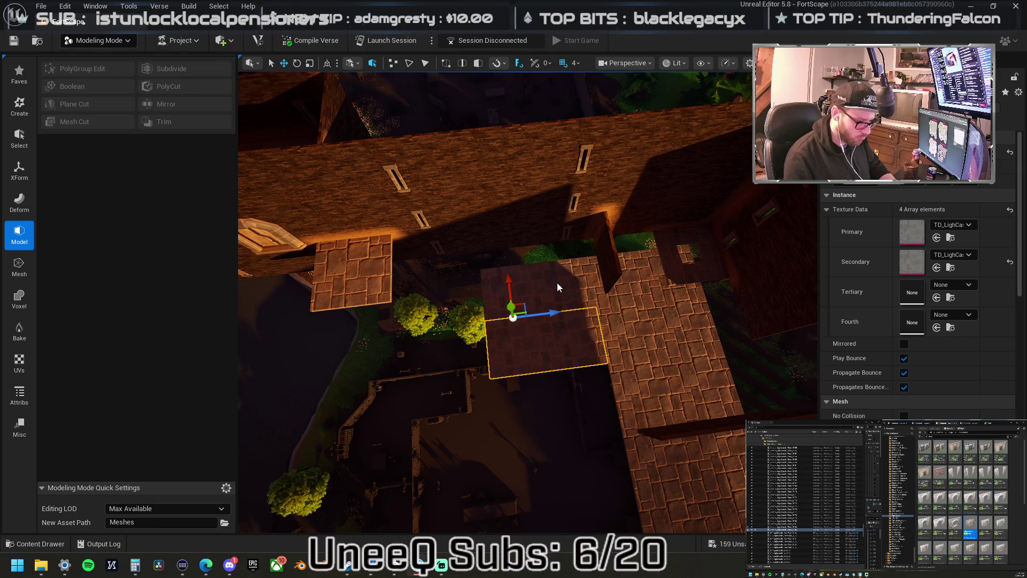
{"action": "key", "text": "ctrl+z"}
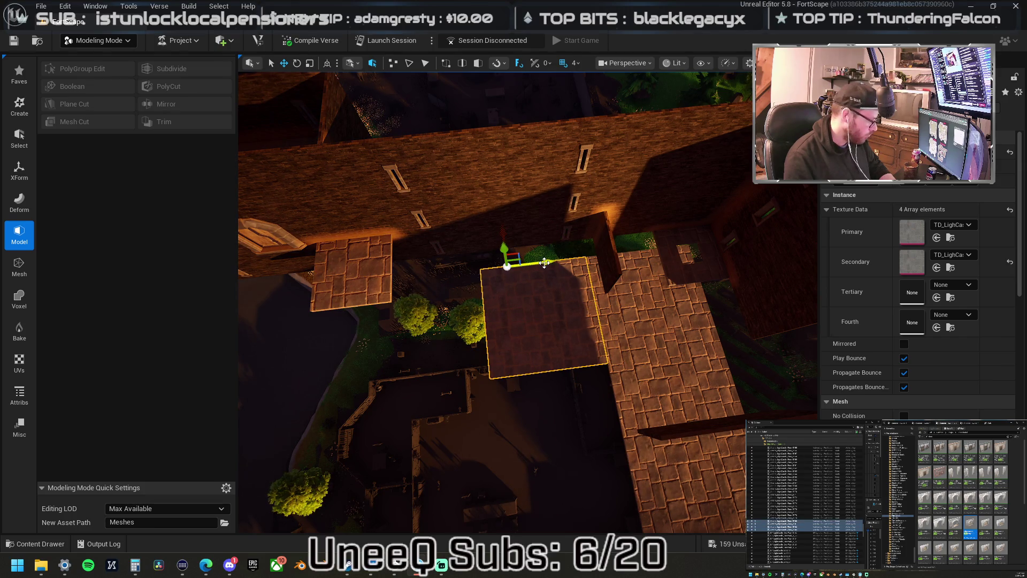
{"action": "mouse_move", "coordinate": [544, 262]}
{"action": "left_mouse_down"}
{"action": "mouse_move", "coordinate": [447, 246]}
{"action": "mouse_move", "coordinate": [460, 225]}
{"action": "mouse_move", "coordinate": [470, 235]}
{"action": "left_mouse_up"}
{"action": "mouse_move", "coordinate": [573, 281]}
{"action": "left_mouse_down"}
{"action": "mouse_move", "coordinate": [567, 267]}
{"action": "mouse_move", "coordinate": [573, 282]}
{"action": "left_mouse_up"}
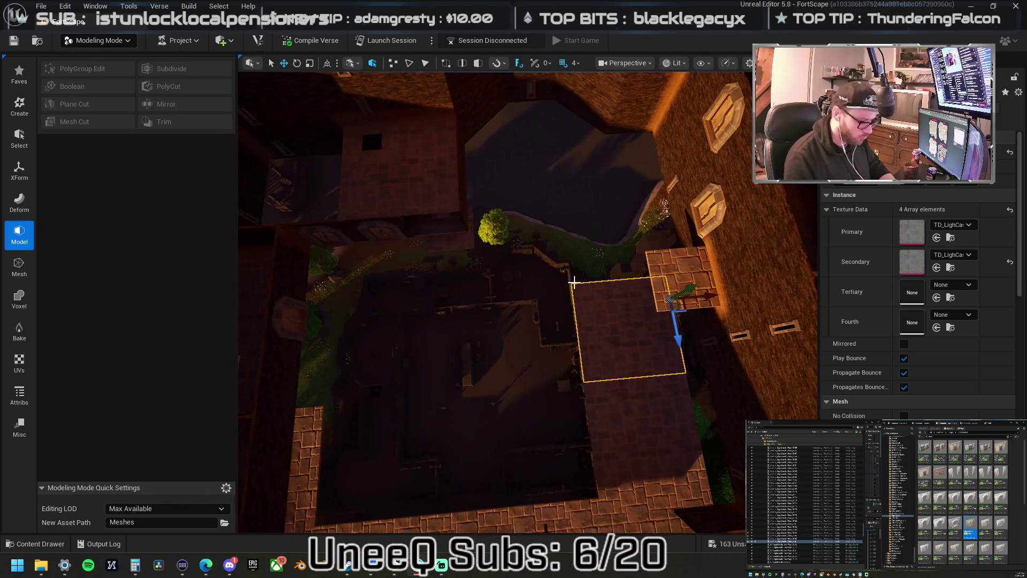
{"action": "mouse_move", "coordinate": [705, 298]}
{"action": "left_mouse_down"}
{"action": "mouse_move", "coordinate": [524, 293]}
{"action": "mouse_move", "coordinate": [615, 306]}
{"action": "left_mouse_up"}
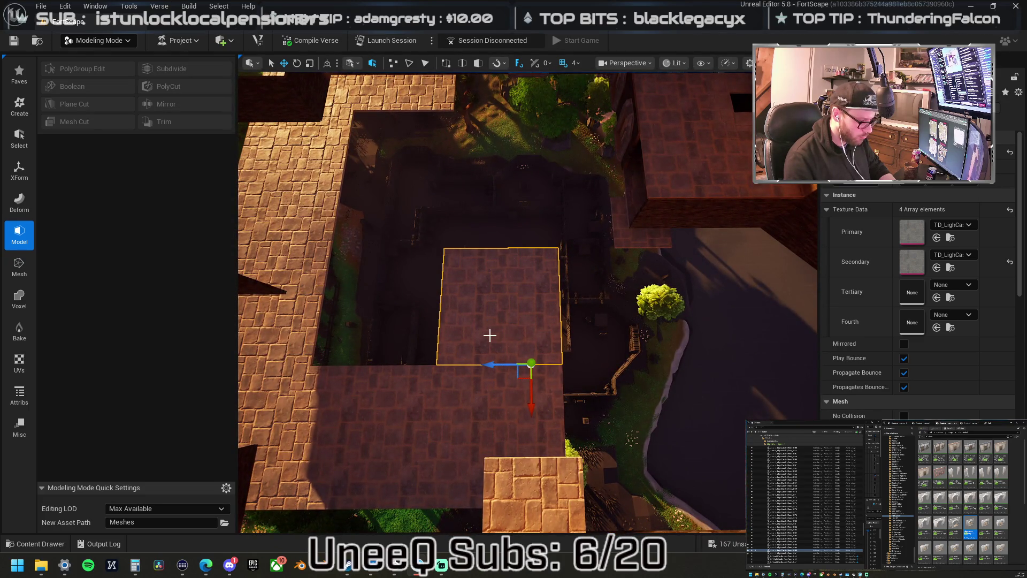
Select the neighbouring floor tiles, then the large castle chunk and the wall-top walkway tile.
{"action": "left_click", "coordinate": [472, 333]}
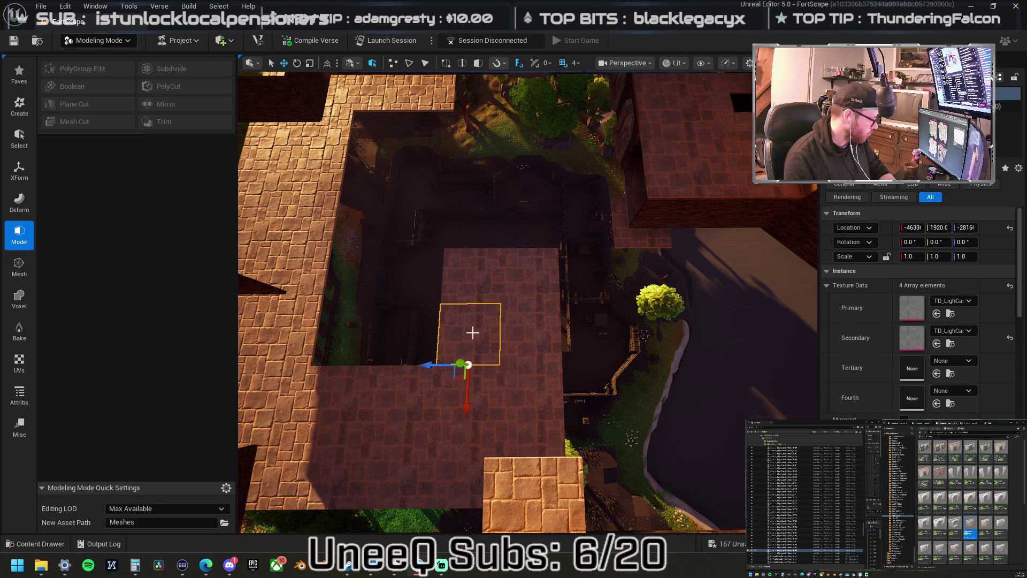
{"action": "left_click", "coordinate": [483, 281]}
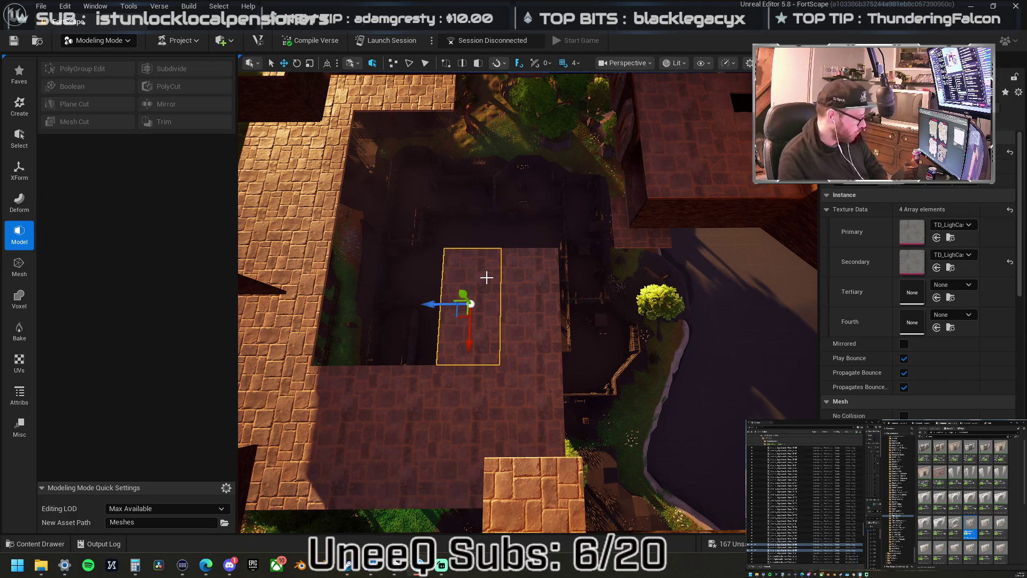
{"action": "left_click_drag", "start_coordinate": [520, 305], "coordinate": [593, 305]}
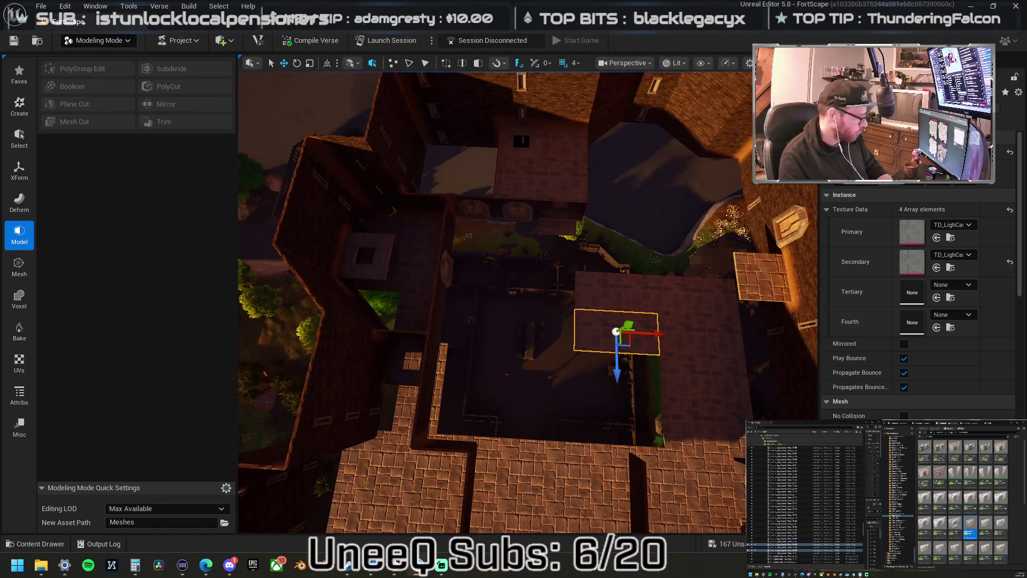
{"action": "mouse_move", "coordinate": [515, 133]}
{"action": "left_mouse_down"}
{"action": "mouse_move", "coordinate": [513, 102]}
{"action": "mouse_move", "coordinate": [514, 188]}
{"action": "mouse_move", "coordinate": [572, 188]}
{"action": "mouse_move", "coordinate": [546, 191]}
{"action": "left_mouse_up"}
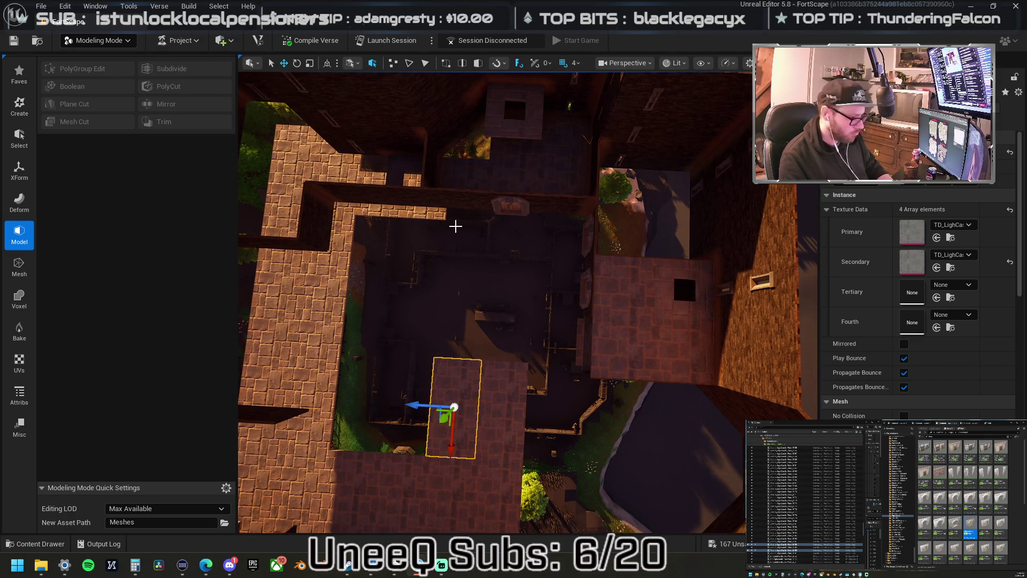
{"action": "left_click", "coordinate": [464, 205]}
{"action": "mouse_move", "coordinate": [464, 205]}
{"action": "left_mouse_down"}
{"action": "mouse_move", "coordinate": [425, 258]}
{"action": "mouse_move", "coordinate": [375, 254]}
{"action": "left_mouse_up"}
{"action": "left_click", "coordinate": [464, 205]}
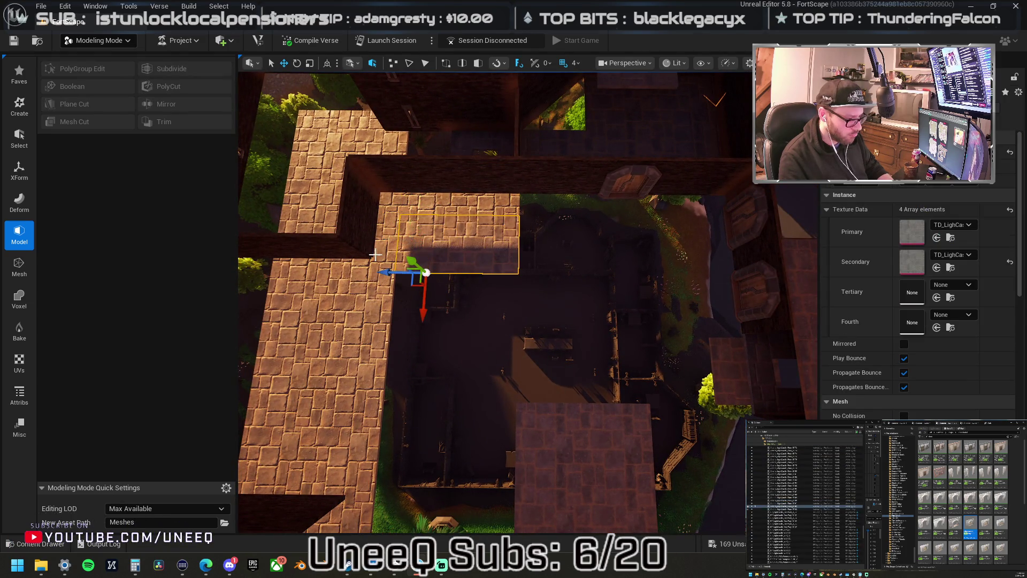
Frame the tile, then move the right-hand slab down-left into the courtyard gap.
{"action": "mouse_move", "coordinate": [521, 275]}
{"action": "left_mouse_down"}
{"action": "mouse_move", "coordinate": [494, 283]}
{"action": "mouse_move", "coordinate": [489, 270]}
{"action": "left_mouse_up"}
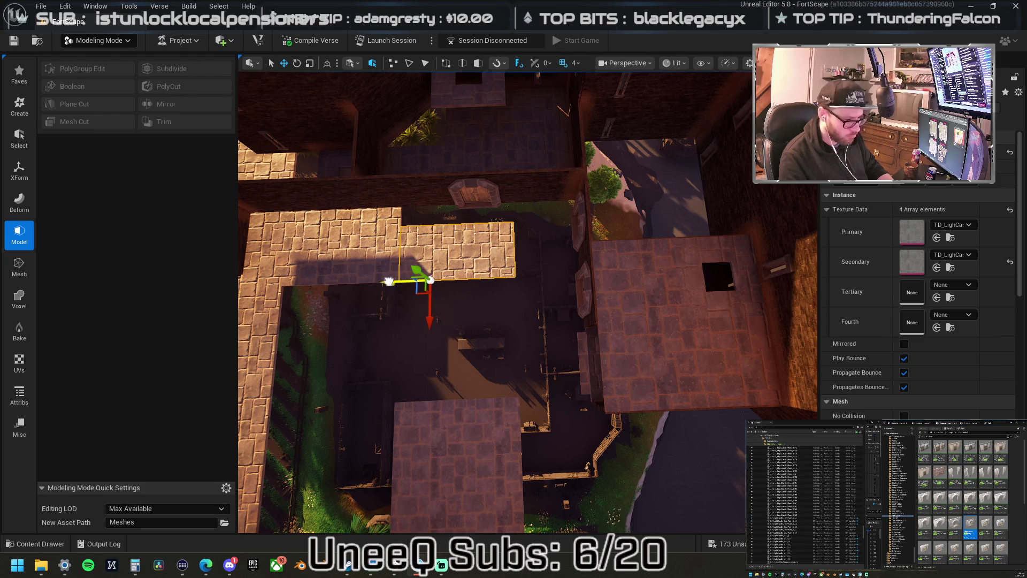
{"action": "left_click_drag", "start_coordinate": [518, 280], "coordinate": [489, 307]}
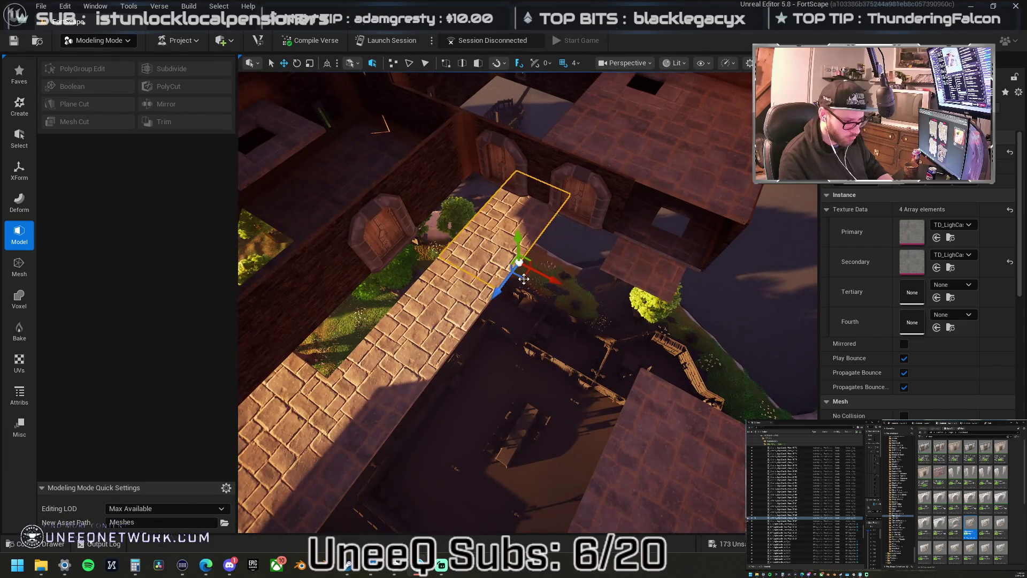
{"action": "left_click_drag", "start_coordinate": [636, 237], "coordinate": [591, 137]}
{"action": "key", "text": "f"}
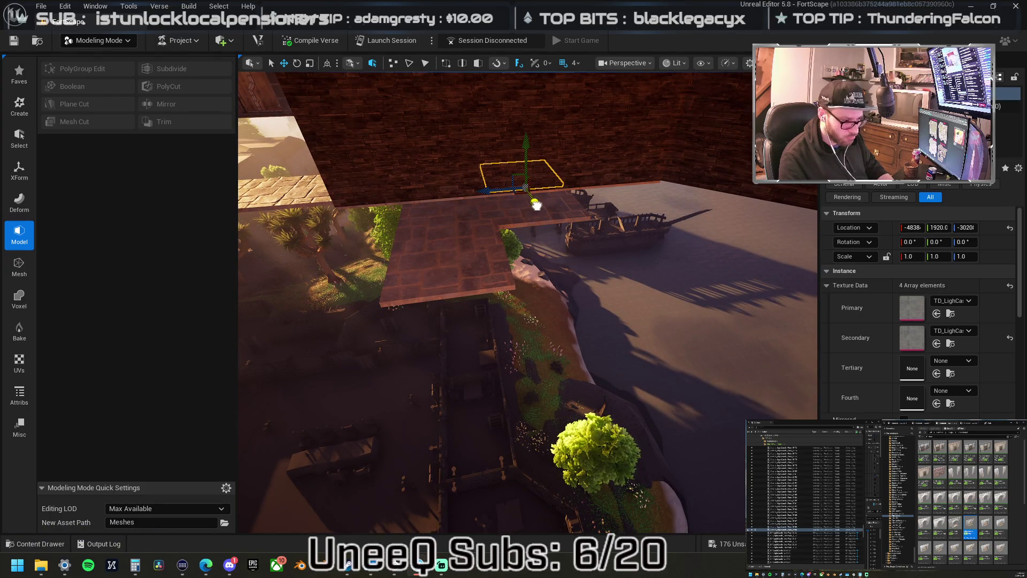
{"action": "mouse_move", "coordinate": [608, 293]}
{"action": "left_mouse_down"}
{"action": "mouse_move", "coordinate": [558, 423]}
{"action": "mouse_move", "coordinate": [605, 284]}
{"action": "left_mouse_up"}
{"action": "left_click", "coordinate": [546, 249]}
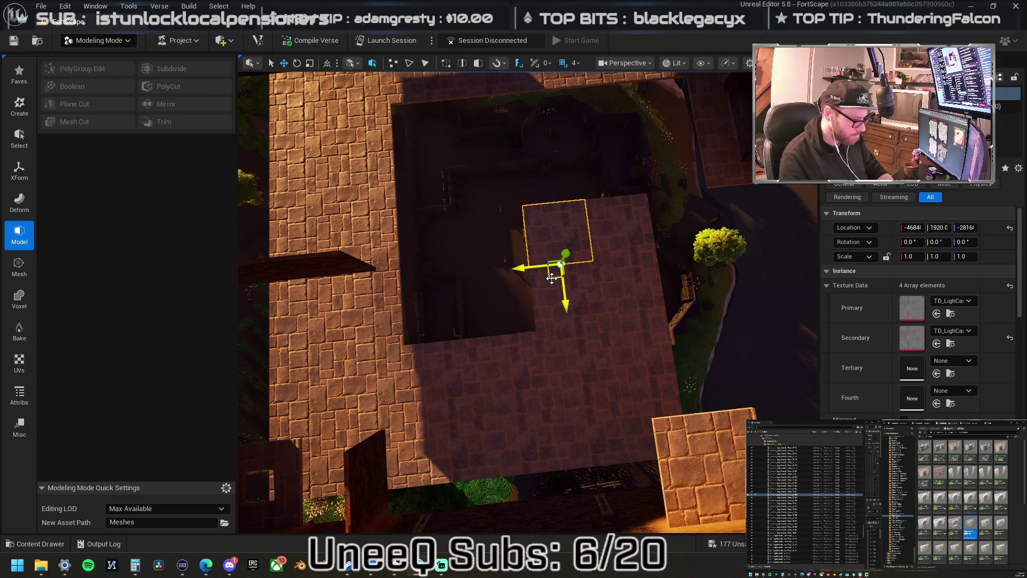
{"action": "left_click_drag", "start_coordinate": [535, 287], "coordinate": [500, 289]}
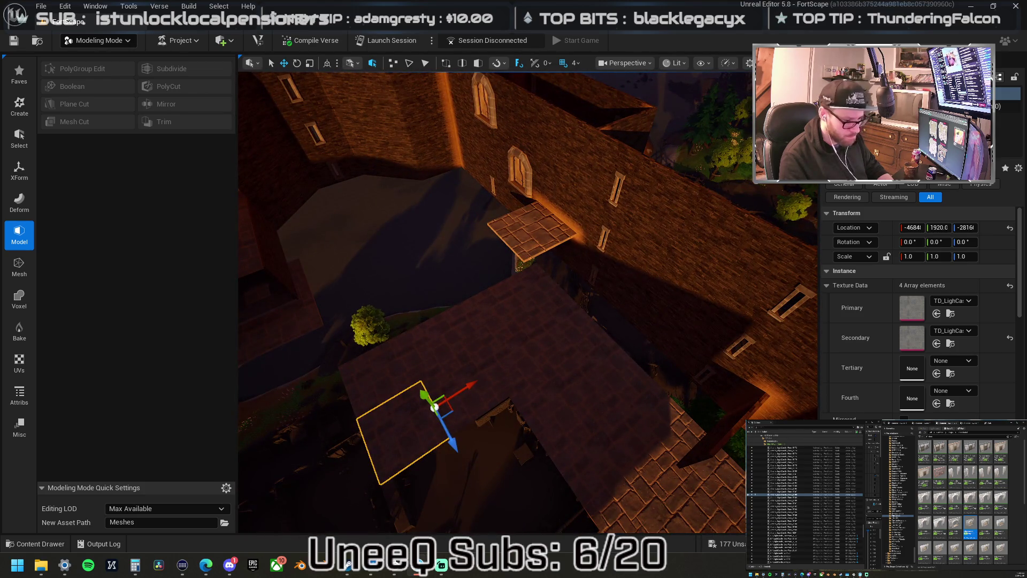
{"action": "left_click", "coordinate": [645, 352]}
{"action": "mouse_move", "coordinate": [618, 327]}
{"action": "left_mouse_down"}
{"action": "mouse_move", "coordinate": [546, 363]}
{"action": "mouse_move", "coordinate": [502, 402]}
{"action": "mouse_move", "coordinate": [626, 352]}
{"action": "mouse_move", "coordinate": [610, 374]}
{"action": "mouse_move", "coordinate": [473, 343]}
{"action": "mouse_move", "coordinate": [562, 329]}
{"action": "mouse_move", "coordinate": [558, 316]}
{"action": "mouse_move", "coordinate": [601, 306]}
{"action": "mouse_move", "coordinate": [513, 311]}
{"action": "mouse_move", "coordinate": [489, 298]}
{"action": "mouse_move", "coordinate": [557, 248]}
{"action": "mouse_move", "coordinate": [569, 252]}
{"action": "left_mouse_up"}
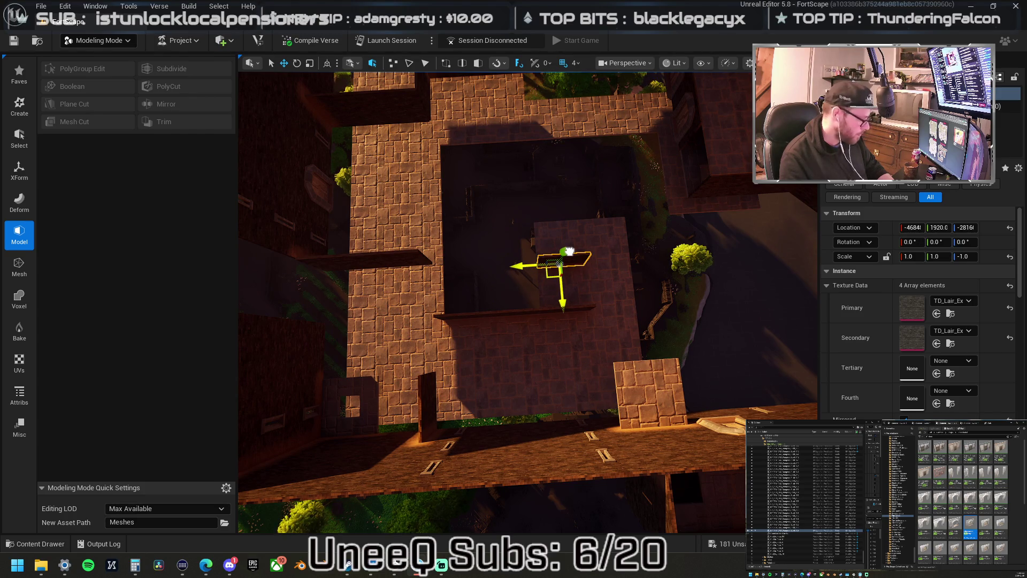
Straighten the thin slab and slide it up along the courtyard wall.
{"action": "left_click_drag", "start_coordinate": [570, 251], "coordinate": [566, 224]}
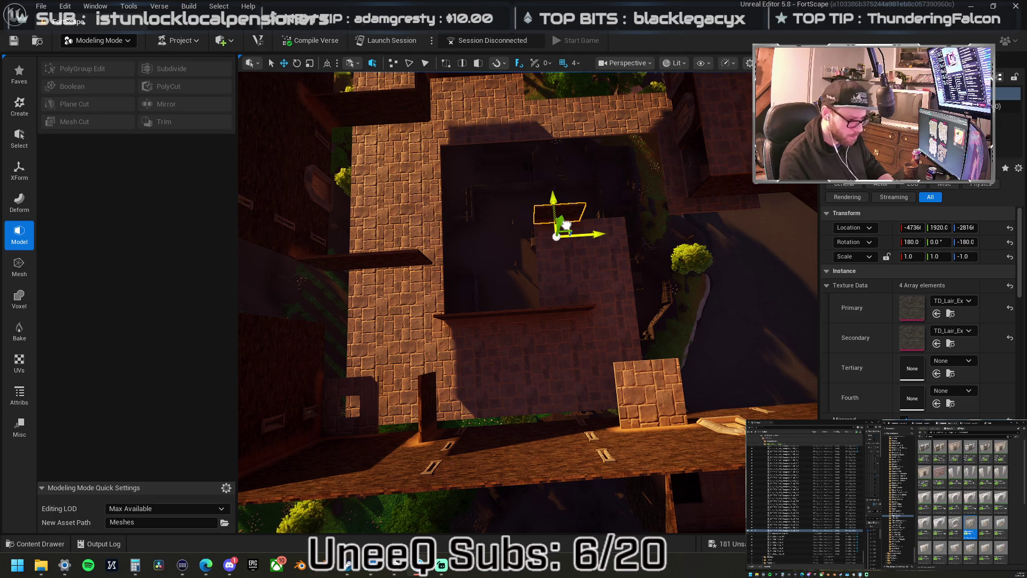
{"action": "mouse_move", "coordinate": [566, 224]}
{"action": "left_mouse_down"}
{"action": "mouse_move", "coordinate": [562, 259]}
{"action": "mouse_move", "coordinate": [575, 253]}
{"action": "mouse_move", "coordinate": [578, 267]}
{"action": "mouse_move", "coordinate": [519, 326]}
{"action": "mouse_move", "coordinate": [551, 313]}
{"action": "mouse_move", "coordinate": [452, 346]}
{"action": "left_mouse_up"}
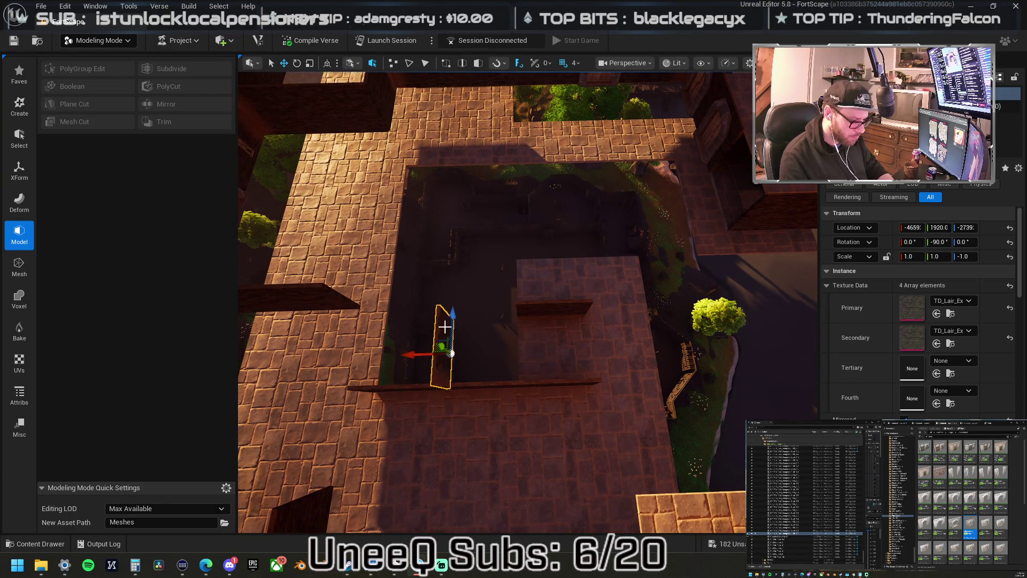
{"action": "mouse_move", "coordinate": [458, 300]}
{"action": "left_mouse_down"}
{"action": "mouse_move", "coordinate": [479, 254]}
{"action": "mouse_move", "coordinate": [543, 269]}
{"action": "left_mouse_up"}
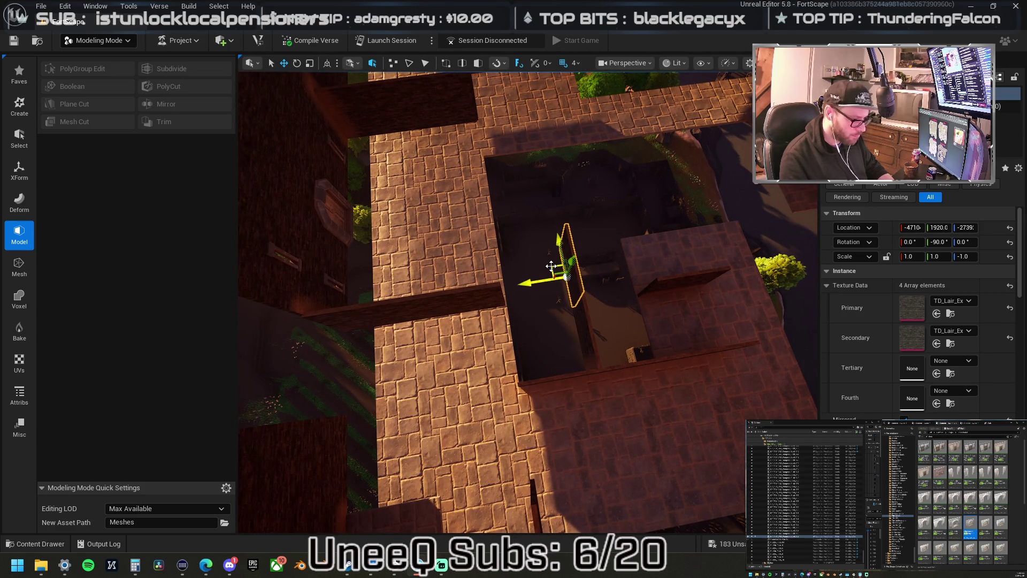
{"action": "mouse_move", "coordinate": [509, 264]}
{"action": "left_mouse_down"}
{"action": "mouse_move", "coordinate": [493, 238]}
{"action": "mouse_move", "coordinate": [522, 251]}
{"action": "mouse_move", "coordinate": [625, 200]}
{"action": "left_mouse_up"}
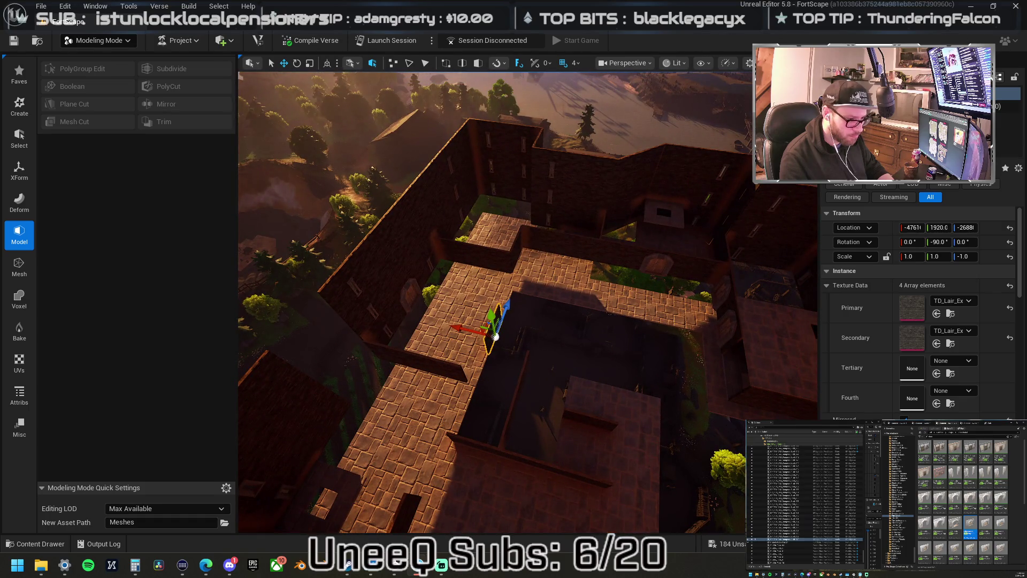
Bring another wall plane into the courtyard, stand it upright, and set it onto the lower wall.
{"action": "left_click", "coordinate": [623, 235]}
{"action": "mouse_move", "coordinate": [645, 241]}
{"action": "left_mouse_down"}
{"action": "mouse_move", "coordinate": [530, 343]}
{"action": "mouse_move", "coordinate": [521, 376]}
{"action": "left_mouse_up"}
{"action": "key", "text": "f"}
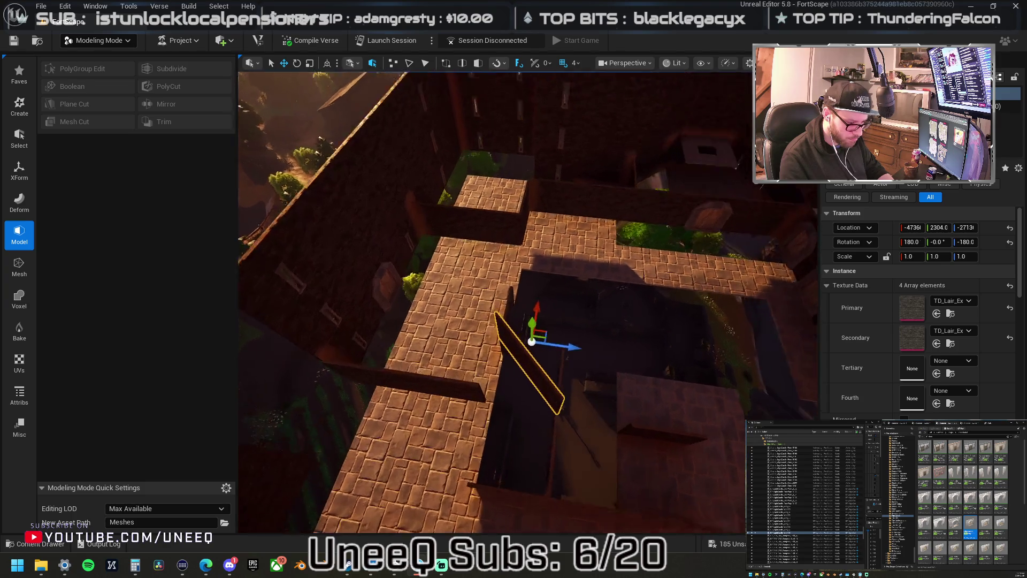
{"action": "left_click_drag", "start_coordinate": [502, 283], "coordinate": [548, 318]}
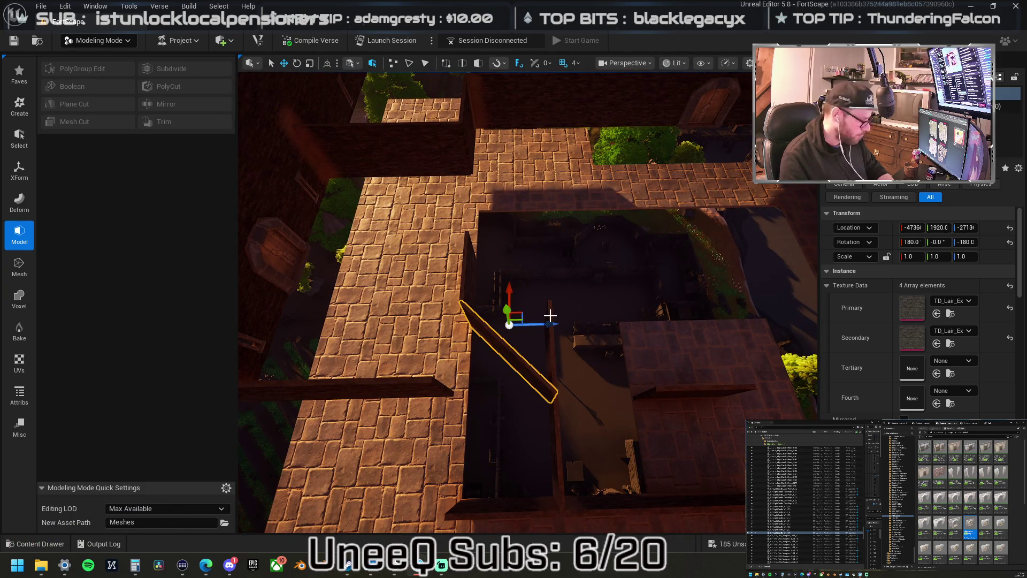
{"action": "key", "text": "ctrl+z"}
{"action": "left_click_drag", "start_coordinate": [536, 348], "coordinate": [481, 232]}
{"action": "mouse_move", "coordinate": [506, 268]}
{"action": "left_mouse_down"}
{"action": "mouse_move", "coordinate": [492, 252]}
{"action": "mouse_move", "coordinate": [469, 268]}
{"action": "mouse_move", "coordinate": [500, 259]}
{"action": "mouse_move", "coordinate": [489, 259]}
{"action": "mouse_move", "coordinate": [503, 240]}
{"action": "mouse_move", "coordinate": [492, 223]}
{"action": "mouse_move", "coordinate": [508, 266]}
{"action": "mouse_move", "coordinate": [509, 170]}
{"action": "mouse_move", "coordinate": [528, 169]}
{"action": "mouse_move", "coordinate": [477, 181]}
{"action": "left_mouse_up"}
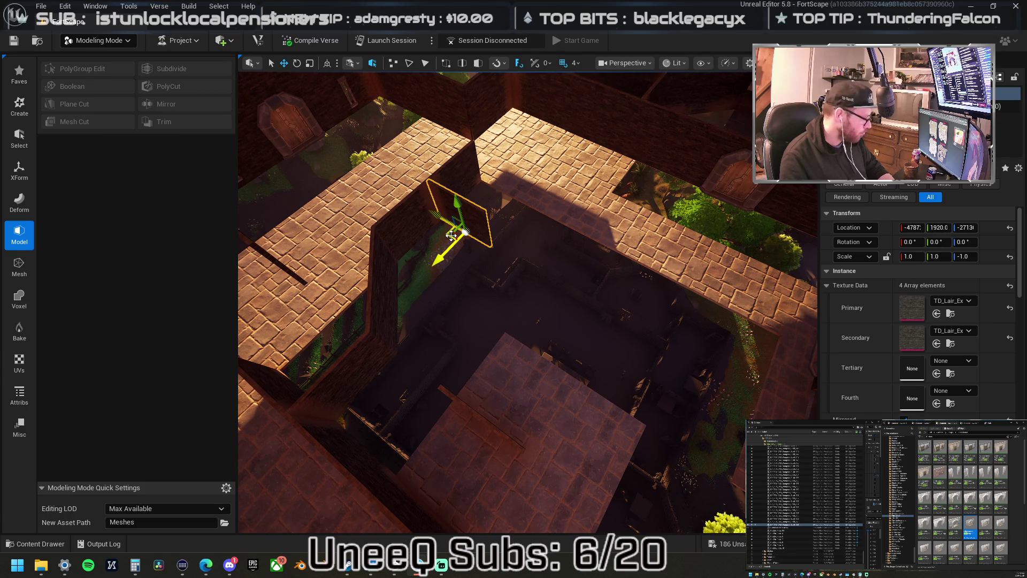
{"action": "mouse_move", "coordinate": [451, 235]}
{"action": "left_mouse_down"}
{"action": "mouse_move", "coordinate": [532, 247]}
{"action": "mouse_move", "coordinate": [522, 230]}
{"action": "mouse_move", "coordinate": [548, 248]}
{"action": "mouse_move", "coordinate": [528, 231]}
{"action": "left_mouse_up"}
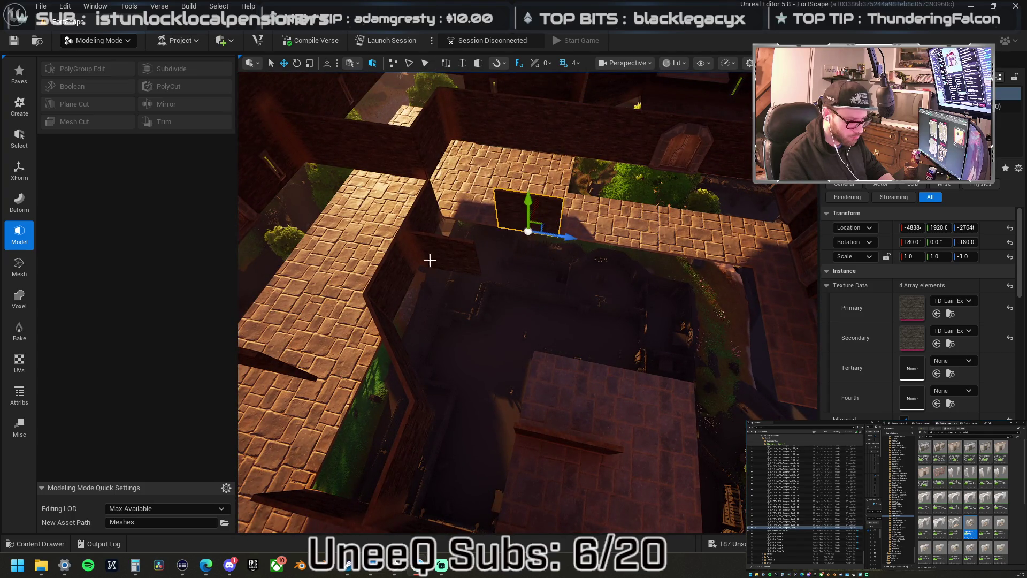
Move the thin wall slab onto the upper wall and line it up.
{"action": "left_click", "coordinate": [403, 376]}
{"action": "left_click_drag", "start_coordinate": [435, 333], "coordinate": [535, 202]}
{"action": "left_click", "coordinate": [570, 237]}
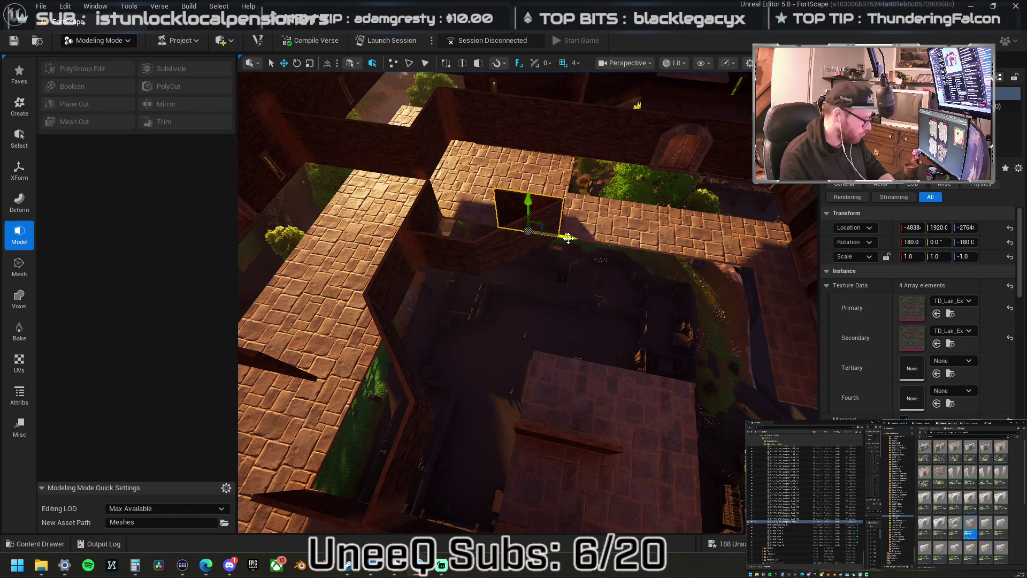
{"action": "mouse_move", "coordinate": [567, 237]}
{"action": "left_mouse_down"}
{"action": "mouse_move", "coordinate": [509, 227]}
{"action": "mouse_move", "coordinate": [637, 248]}
{"action": "left_mouse_up"}
{"action": "left_click_drag", "start_coordinate": [625, 197], "coordinate": [626, 197]}
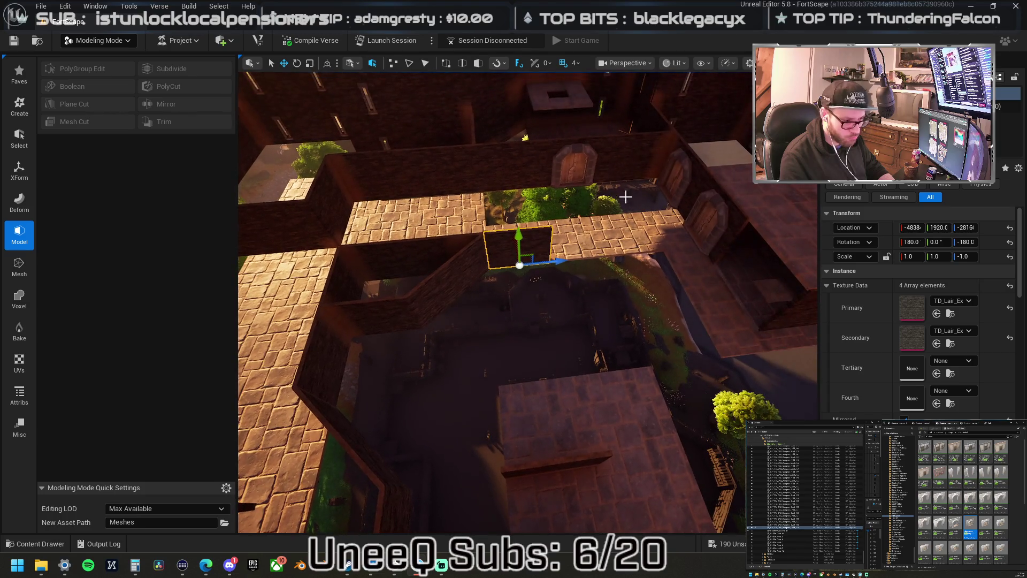
Drop the arched door to floor height, then copy the wall piece onto the roof's middle.
{"action": "left_click", "coordinate": [594, 173]}
{"action": "mouse_move", "coordinate": [578, 152]}
{"action": "left_mouse_down"}
{"action": "mouse_move", "coordinate": [574, 222]}
{"action": "mouse_move", "coordinate": [571, 207]}
{"action": "mouse_move", "coordinate": [583, 234]}
{"action": "mouse_move", "coordinate": [600, 219]}
{"action": "left_mouse_up"}
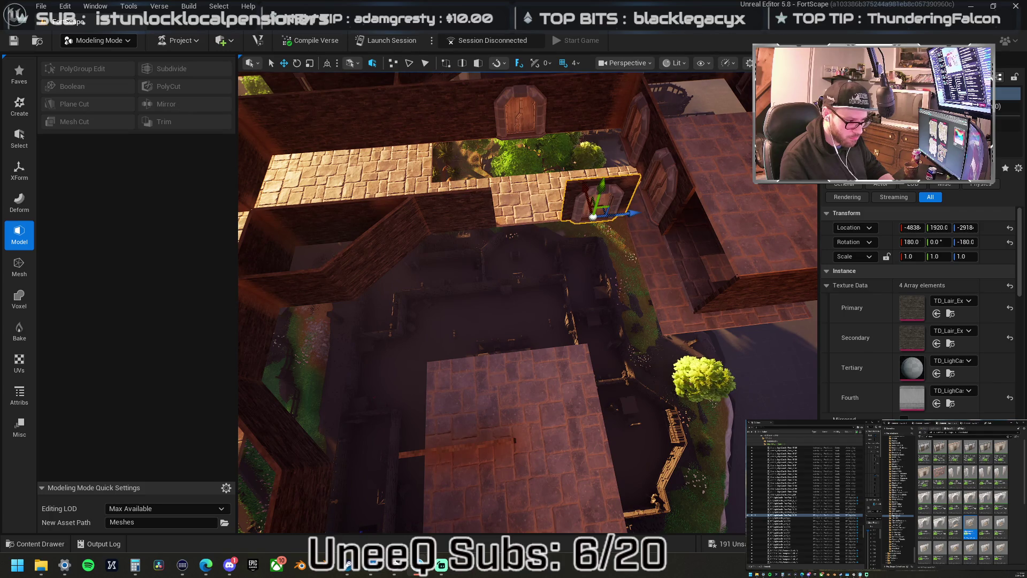
{"action": "key", "text": "ctrl+v"}
{"action": "left_click_drag", "start_coordinate": [590, 333], "coordinate": [590, 333]}
{"action": "mouse_move", "coordinate": [403, 138]}
{"action": "left_mouse_down"}
{"action": "mouse_move", "coordinate": [523, 329]}
{"action": "mouse_move", "coordinate": [567, 296]}
{"action": "left_mouse_up"}
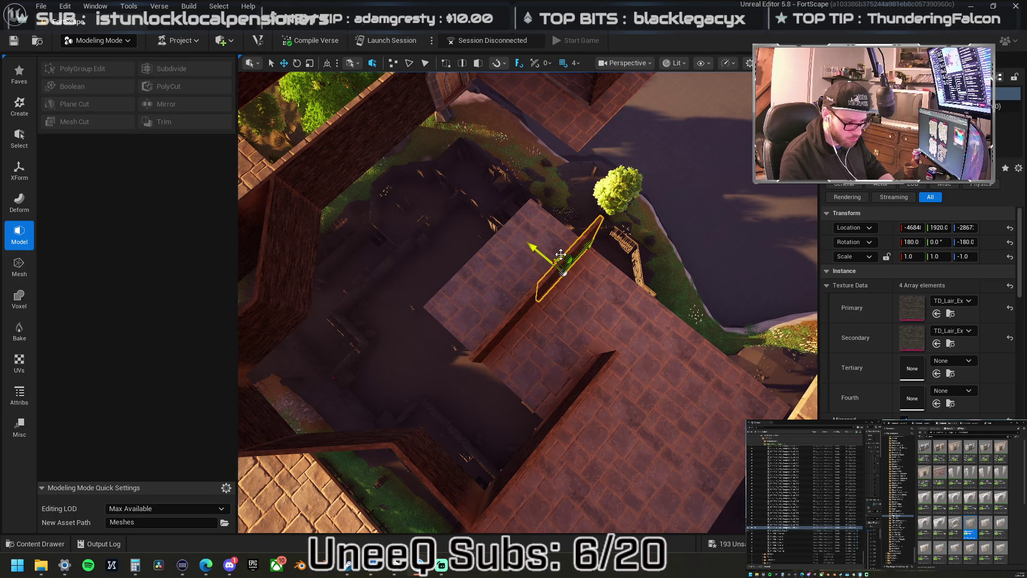
{"action": "mouse_move", "coordinate": [562, 253]}
{"action": "left_mouse_down"}
{"action": "mouse_move", "coordinate": [628, 262]}
{"action": "mouse_move", "coordinate": [561, 230]}
{"action": "mouse_move", "coordinate": [615, 185]}
{"action": "left_mouse_up"}
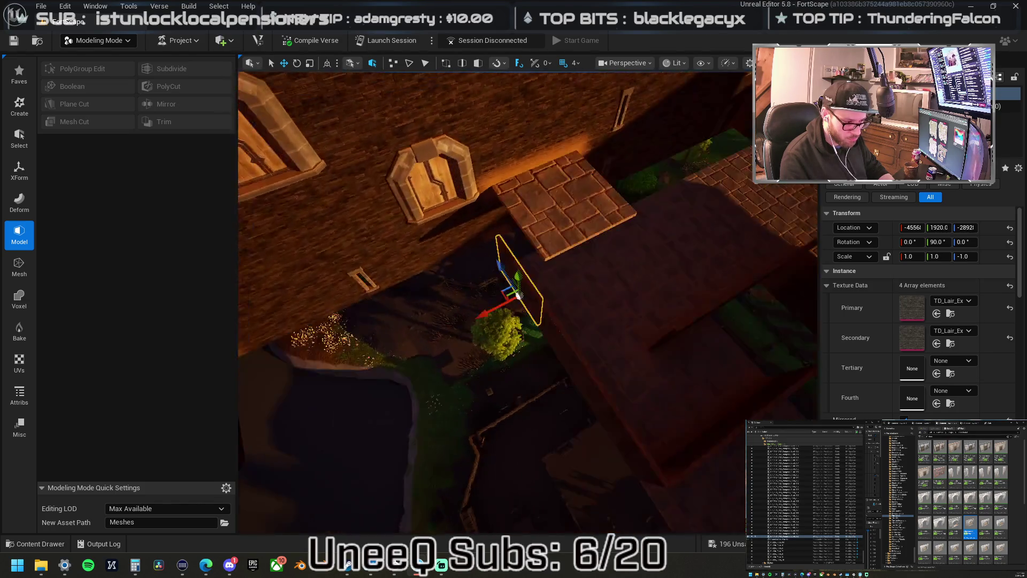
Turn the wall-top piece 90° and slide it along the wall top.
{"action": "mouse_move", "coordinate": [513, 275]}
{"action": "left_mouse_down"}
{"action": "mouse_move", "coordinate": [518, 253]}
{"action": "mouse_move", "coordinate": [573, 266]}
{"action": "mouse_move", "coordinate": [518, 238]}
{"action": "mouse_move", "coordinate": [494, 263]}
{"action": "mouse_move", "coordinate": [675, 285]}
{"action": "mouse_move", "coordinate": [636, 278]}
{"action": "mouse_move", "coordinate": [591, 300]}
{"action": "mouse_move", "coordinate": [677, 284]}
{"action": "left_mouse_up"}
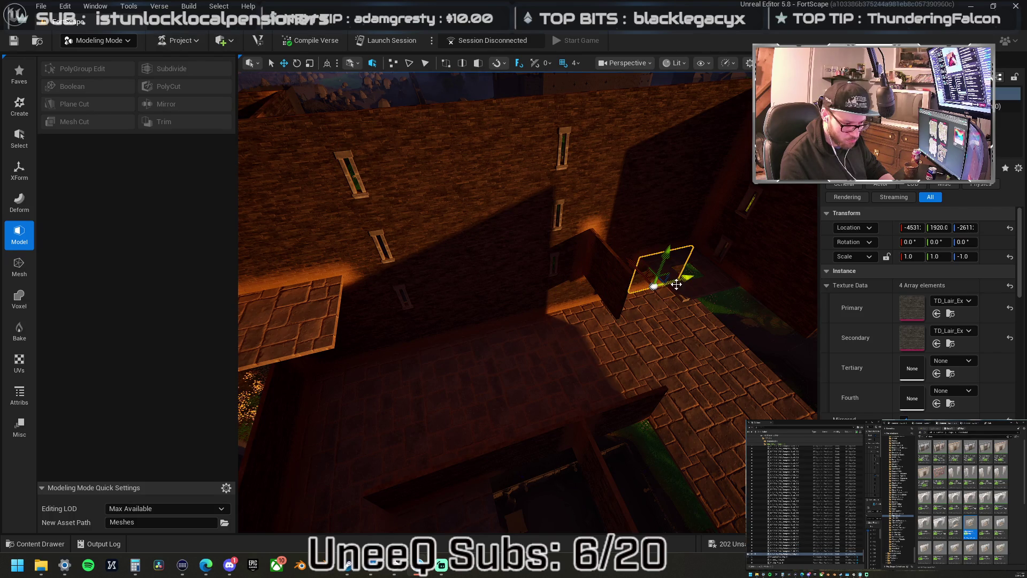
{"action": "key", "text": "ctrl+End"}
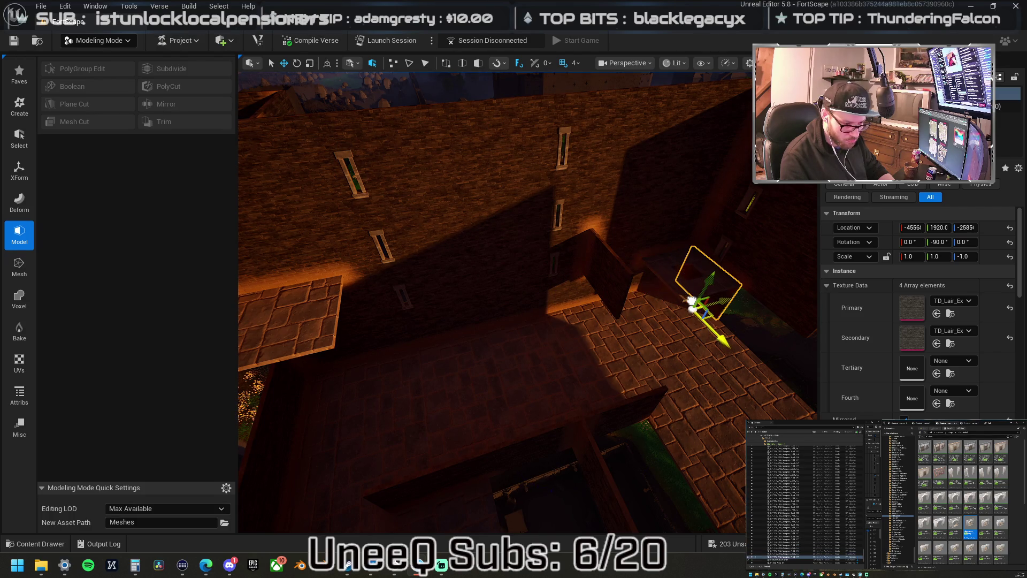
{"action": "left_click_drag", "start_coordinate": [729, 329], "coordinate": [704, 346]}
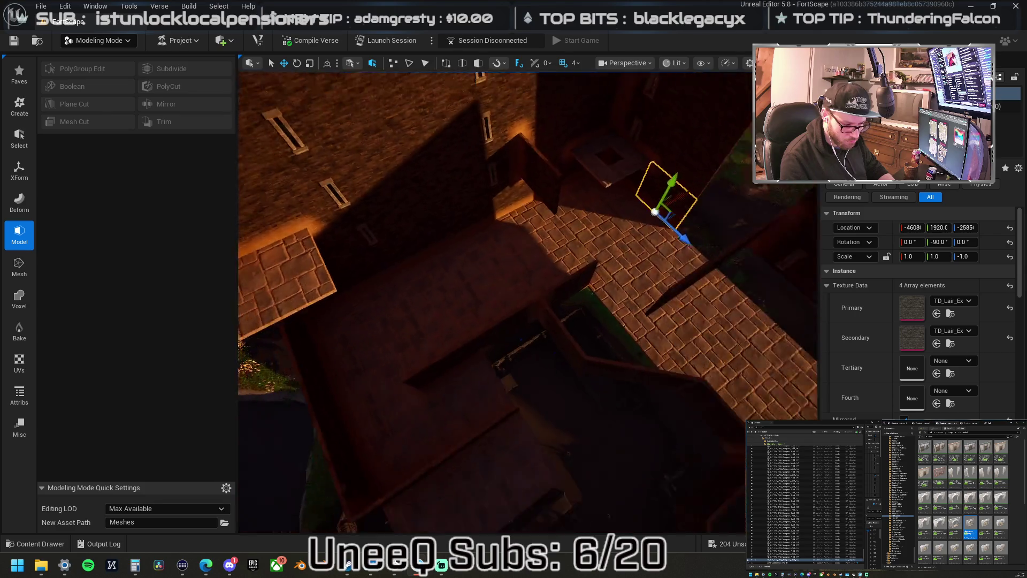
{"action": "left_click", "coordinate": [476, 342]}
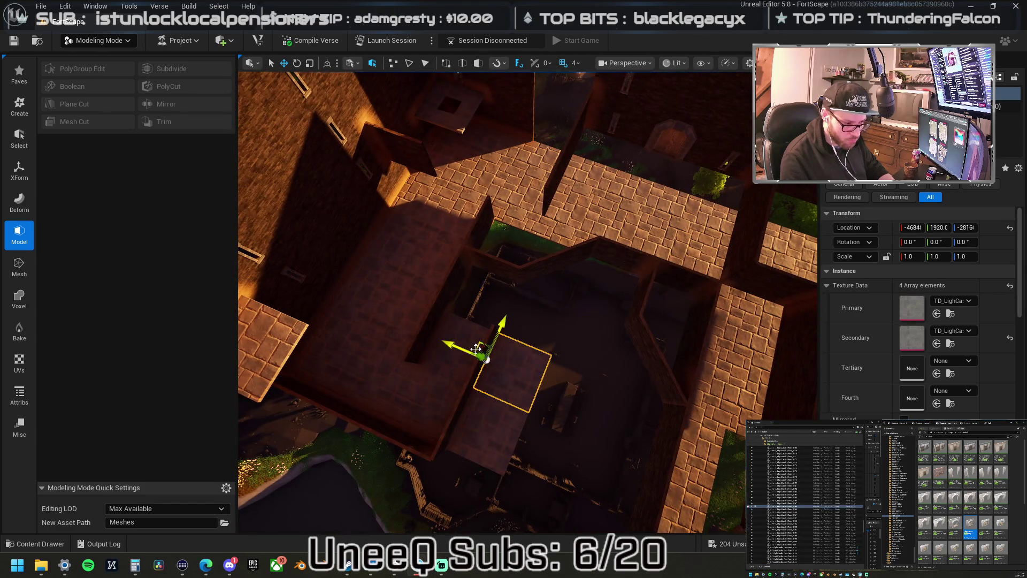
Slide the dark floor tile up against the walkway, then select the Chunk_11 mesh.
{"action": "left_click_drag", "start_coordinate": [456, 301], "coordinate": [514, 219]}
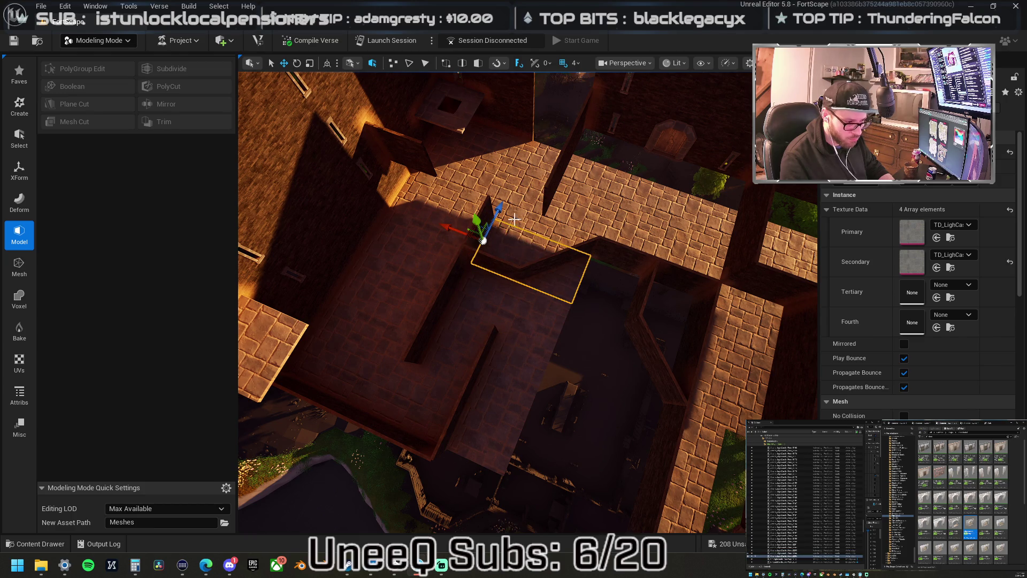
{"action": "mouse_move", "coordinate": [513, 299]}
{"action": "left_mouse_down"}
{"action": "mouse_move", "coordinate": [557, 286]}
{"action": "mouse_move", "coordinate": [559, 299]}
{"action": "mouse_move", "coordinate": [551, 256]}
{"action": "mouse_move", "coordinate": [551, 334]}
{"action": "mouse_move", "coordinate": [489, 325]}
{"action": "left_mouse_up"}
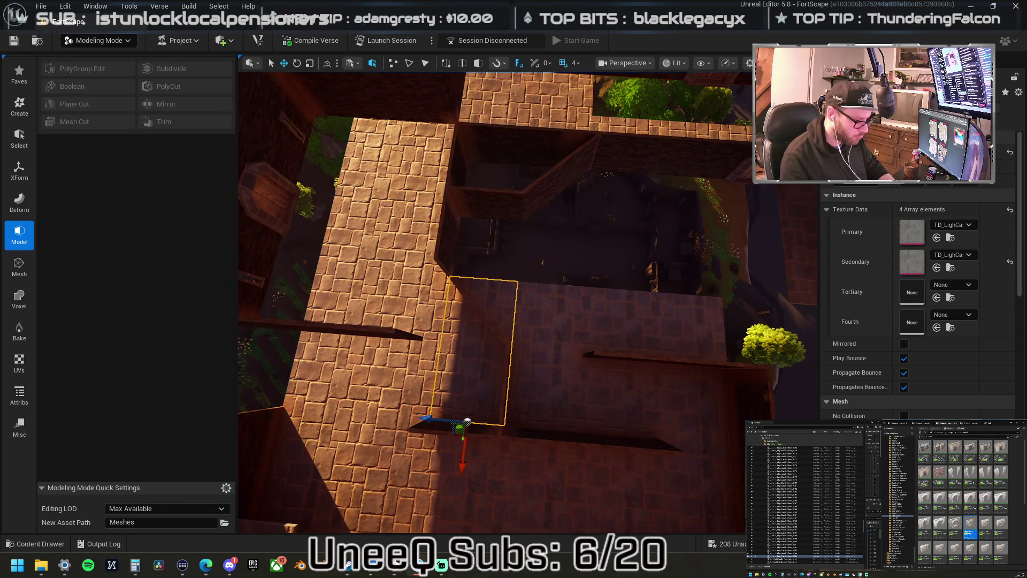
{"action": "left_click", "coordinate": [511, 243]}
{"action": "left_click_drag", "start_coordinate": [512, 243], "coordinate": [498, 240]}
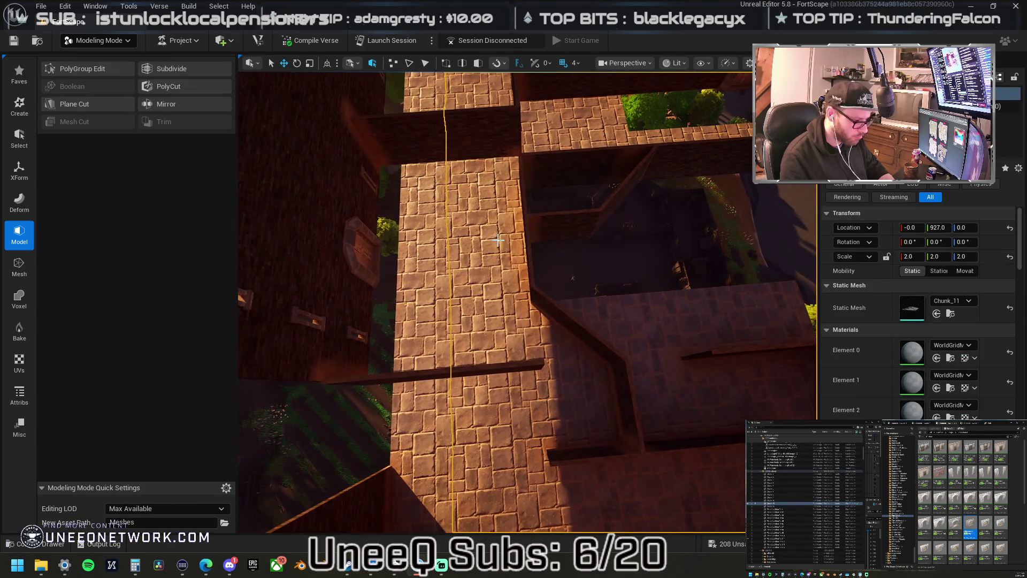
Move the thin wall piece down the walkway, straighten it to -90°, and select the neighbouring floor tile.
{"action": "left_click", "coordinate": [529, 261]}
{"action": "mouse_move", "coordinate": [553, 269]}
{"action": "left_mouse_down"}
{"action": "mouse_move", "coordinate": [530, 247]}
{"action": "mouse_move", "coordinate": [504, 270]}
{"action": "left_mouse_up"}
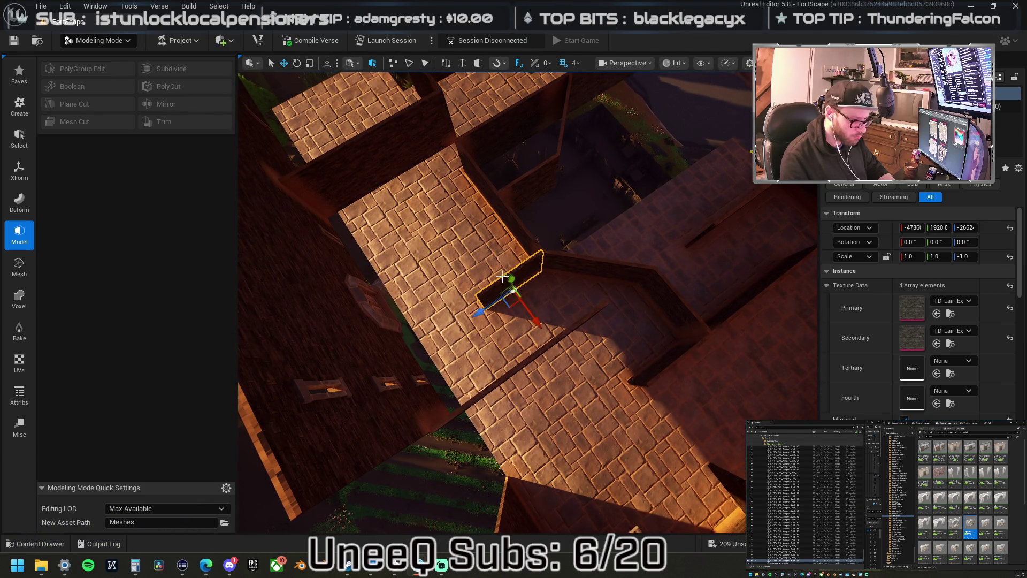
{"action": "left_click_drag", "start_coordinate": [512, 308], "coordinate": [515, 379]}
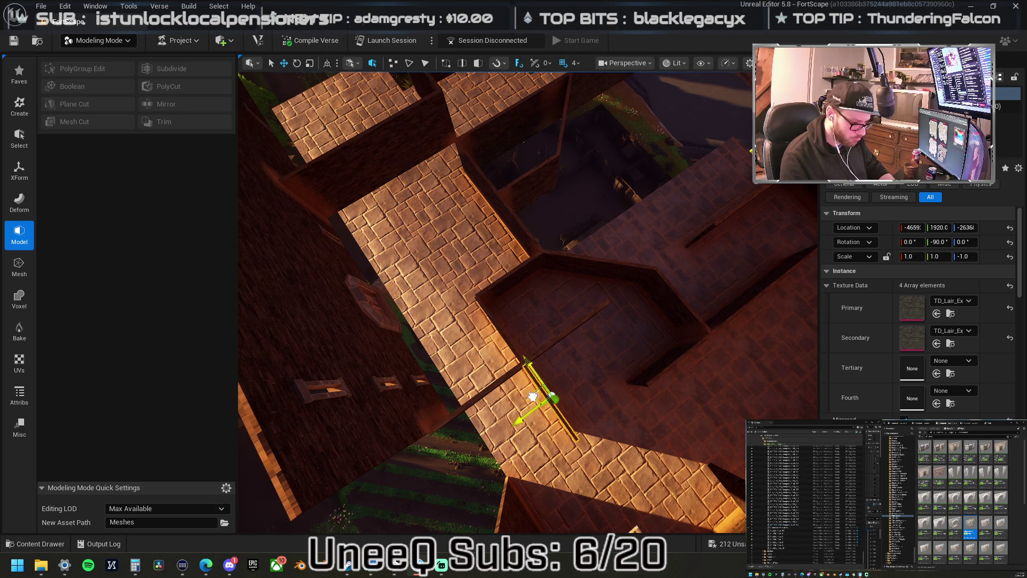
{"action": "left_click_drag", "start_coordinate": [533, 396], "coordinate": [578, 390]}
{"action": "left_click_drag", "start_coordinate": [534, 321], "coordinate": [599, 321]}
{"action": "mouse_move", "coordinate": [513, 300]}
{"action": "left_mouse_down"}
{"action": "mouse_move", "coordinate": [578, 299]}
{"action": "mouse_move", "coordinate": [561, 327]}
{"action": "mouse_move", "coordinate": [586, 327]}
{"action": "mouse_move", "coordinate": [497, 214]}
{"action": "mouse_move", "coordinate": [464, 240]}
{"action": "mouse_move", "coordinate": [593, 256]}
{"action": "mouse_move", "coordinate": [450, 256]}
{"action": "mouse_move", "coordinate": [671, 255]}
{"action": "mouse_move", "coordinate": [576, 285]}
{"action": "mouse_move", "coordinate": [591, 307]}
{"action": "mouse_move", "coordinate": [535, 374]}
{"action": "mouse_move", "coordinate": [690, 357]}
{"action": "left_mouse_up"}
{"action": "left_click", "coordinate": [497, 214]}
{"action": "left_click", "coordinate": [531, 388]}
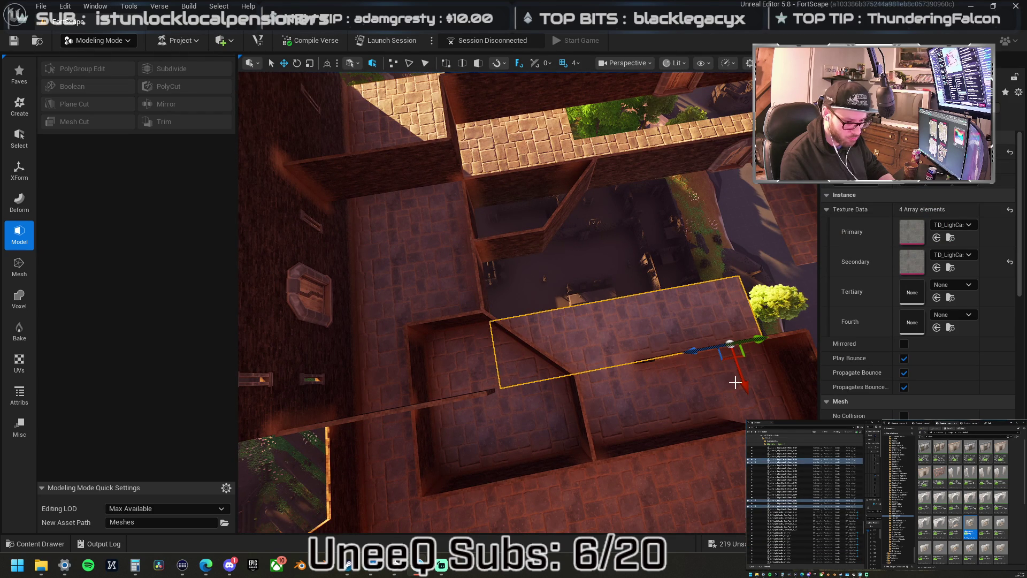
Slide the dark floor tile into the gap.
{"action": "mouse_move", "coordinate": [743, 384]}
{"action": "left_mouse_down"}
{"action": "mouse_move", "coordinate": [728, 321]}
{"action": "mouse_move", "coordinate": [722, 342]}
{"action": "mouse_move", "coordinate": [726, 323]}
{"action": "mouse_move", "coordinate": [695, 295]}
{"action": "mouse_move", "coordinate": [688, 252]}
{"action": "left_mouse_up"}
{"action": "left_click_drag", "start_coordinate": [588, 374], "coordinate": [481, 353]}
{"action": "left_click_drag", "start_coordinate": [508, 321], "coordinate": [508, 369]}
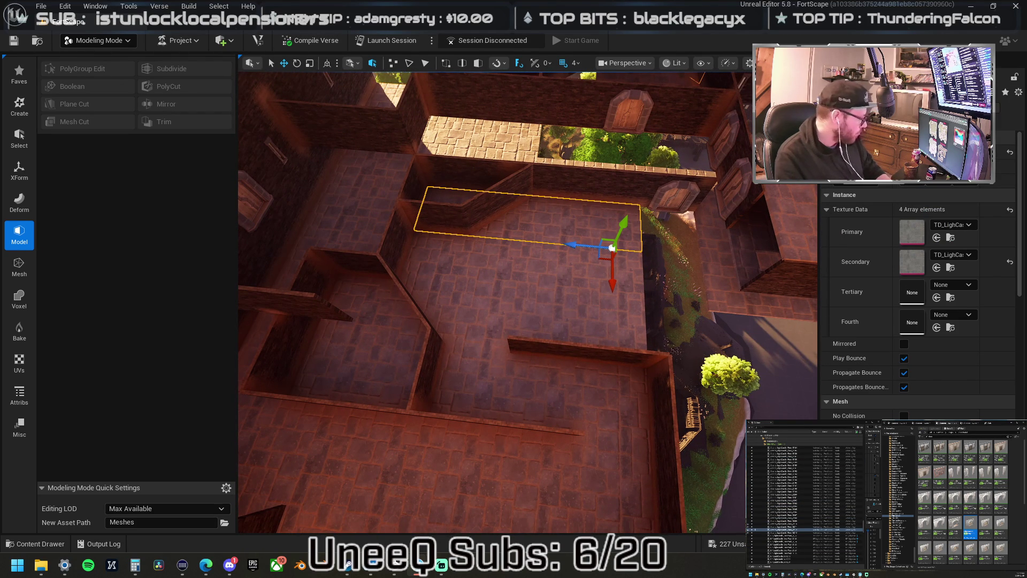
Duplicate the short interior wall piece and move the copy to a new spot.
{"action": "left_click", "coordinate": [535, 350]}
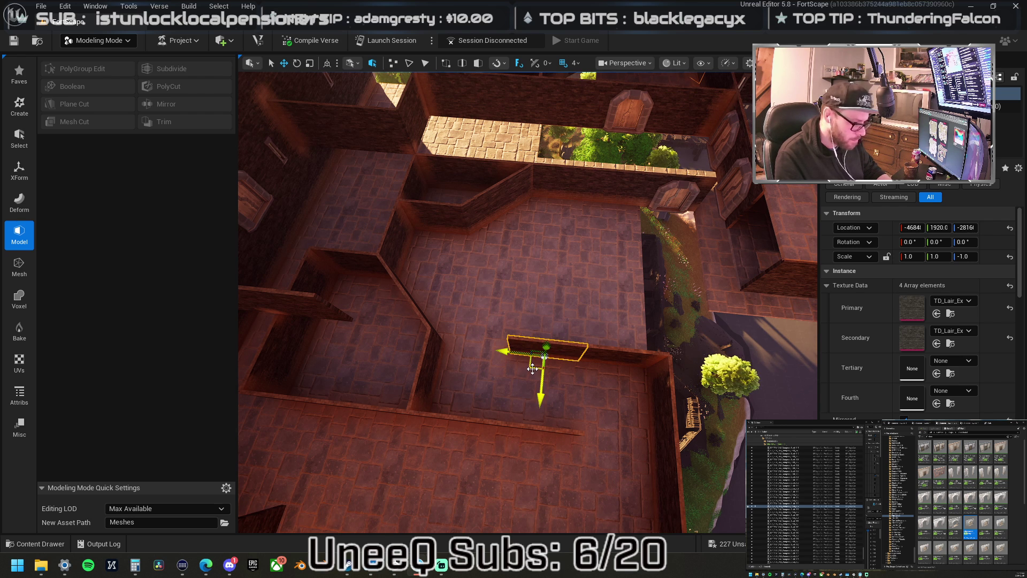
{"action": "key", "text": "ctrl+v"}
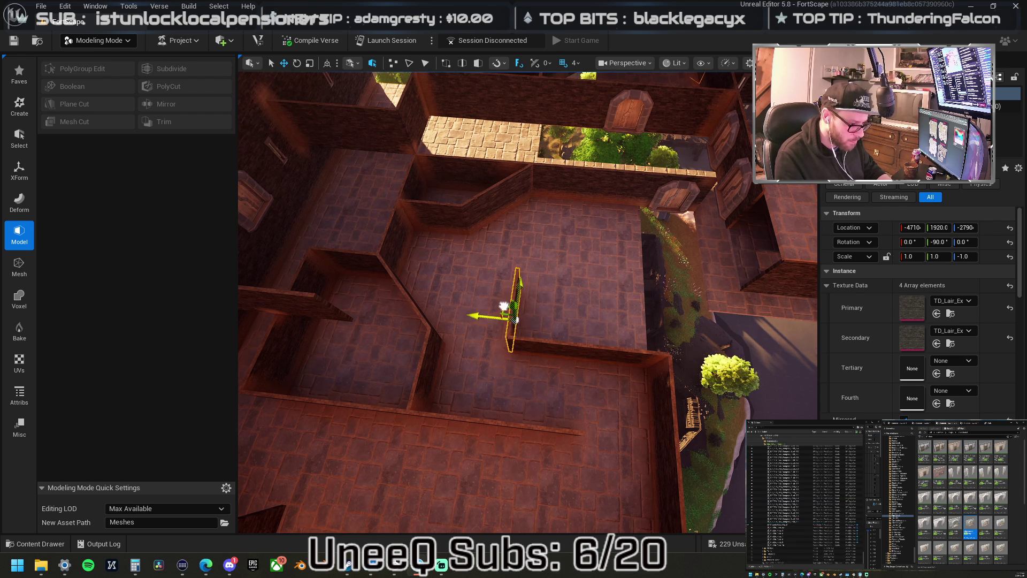
{"action": "left_click_drag", "start_coordinate": [504, 307], "coordinate": [547, 279]}
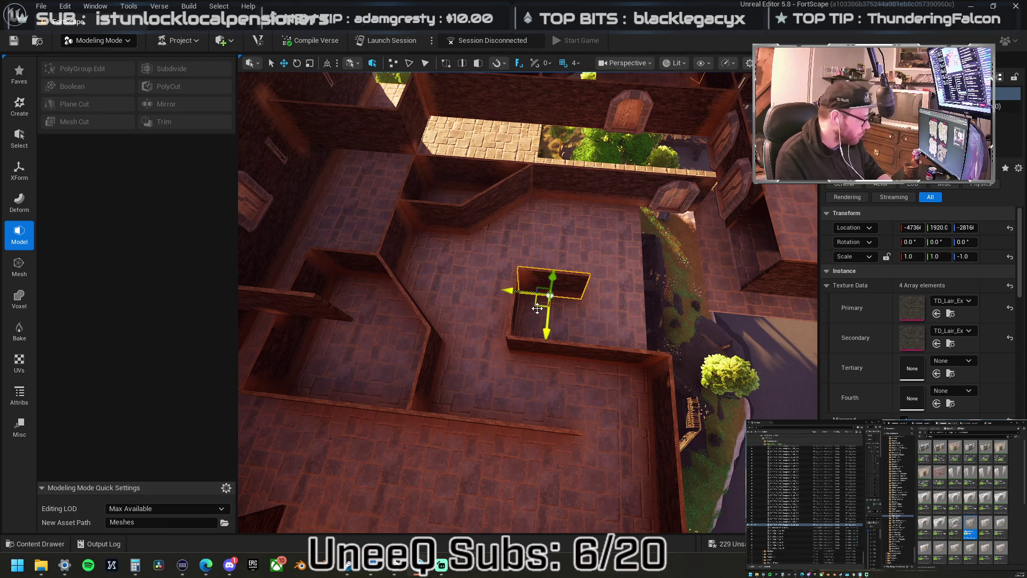
{"action": "mouse_move", "coordinate": [537, 308]}
{"action": "left_mouse_down"}
{"action": "mouse_move", "coordinate": [540, 289]}
{"action": "mouse_move", "coordinate": [529, 310]}
{"action": "left_mouse_up"}
{"action": "left_click_drag", "start_coordinate": [520, 364], "coordinate": [545, 339]}
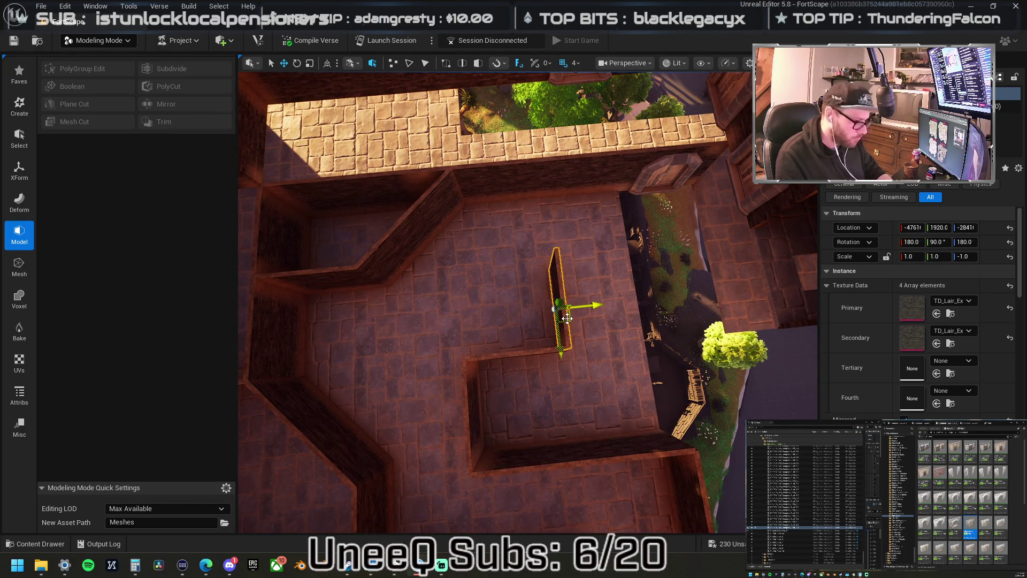
Slide the new wall up to the courtyard's top wall and delete the extra copy.
{"action": "mouse_move", "coordinate": [567, 318]}
{"action": "left_mouse_down"}
{"action": "mouse_move", "coordinate": [528, 287]}
{"action": "mouse_move", "coordinate": [459, 285]}
{"action": "mouse_move", "coordinate": [475, 256]}
{"action": "mouse_move", "coordinate": [475, 265]}
{"action": "mouse_move", "coordinate": [469, 239]}
{"action": "left_mouse_up"}
{"action": "mouse_move", "coordinate": [450, 284]}
{"action": "left_mouse_down"}
{"action": "mouse_move", "coordinate": [452, 310]}
{"action": "mouse_move", "coordinate": [471, 332]}
{"action": "mouse_move", "coordinate": [450, 284]}
{"action": "mouse_move", "coordinate": [511, 289]}
{"action": "left_mouse_up"}
{"action": "left_click_drag", "start_coordinate": [458, 289], "coordinate": [562, 287]}
{"action": "key", "text": "ctrl+z"}
{"action": "key", "text": "ctrl+z"}
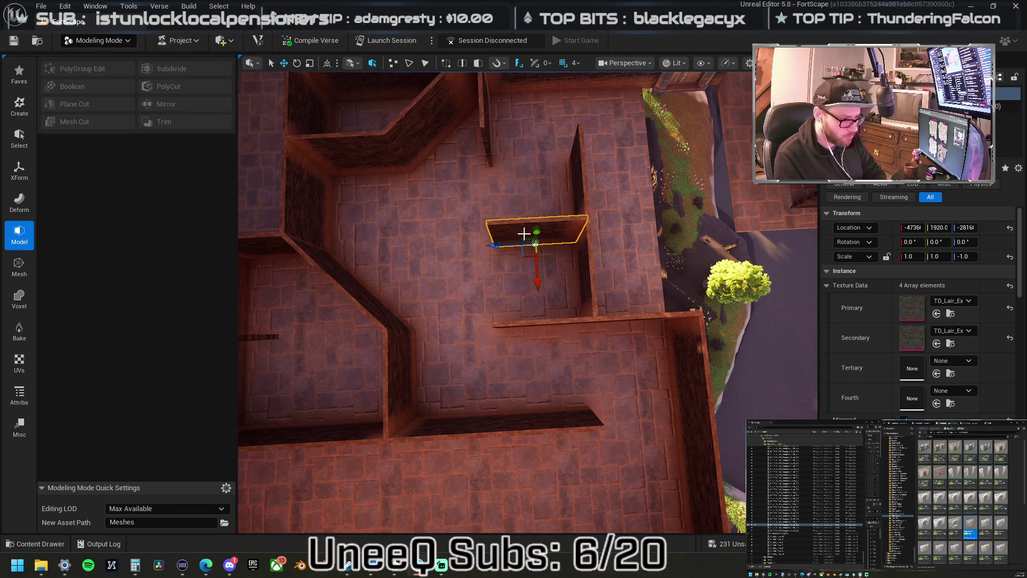
{"action": "key", "text": "Delete"}
{"action": "left_click_drag", "start_coordinate": [521, 247], "coordinate": [495, 218]}
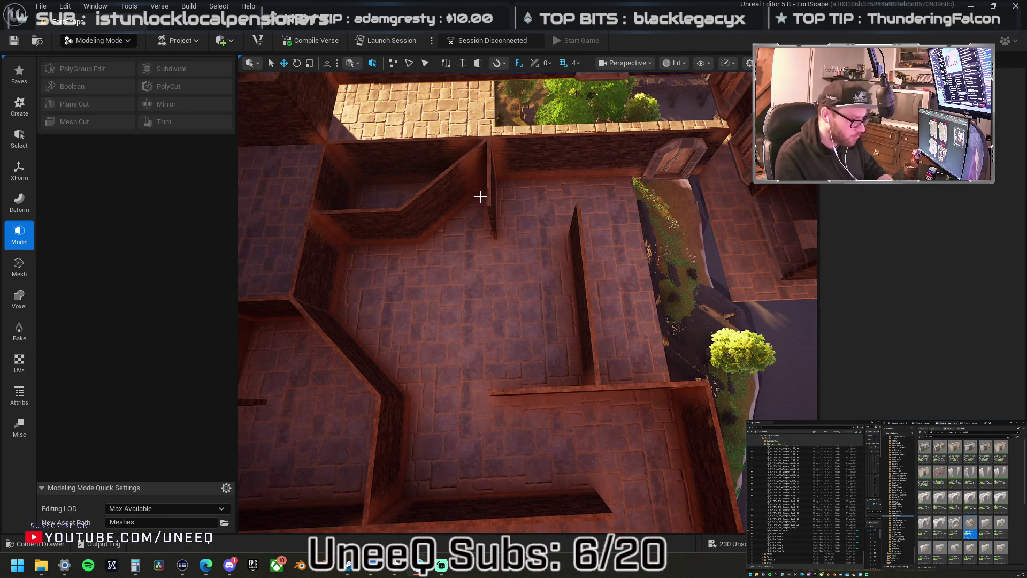
Undo a wall change and move a door piece against the central interior wall.
{"action": "left_click", "coordinate": [490, 203]}
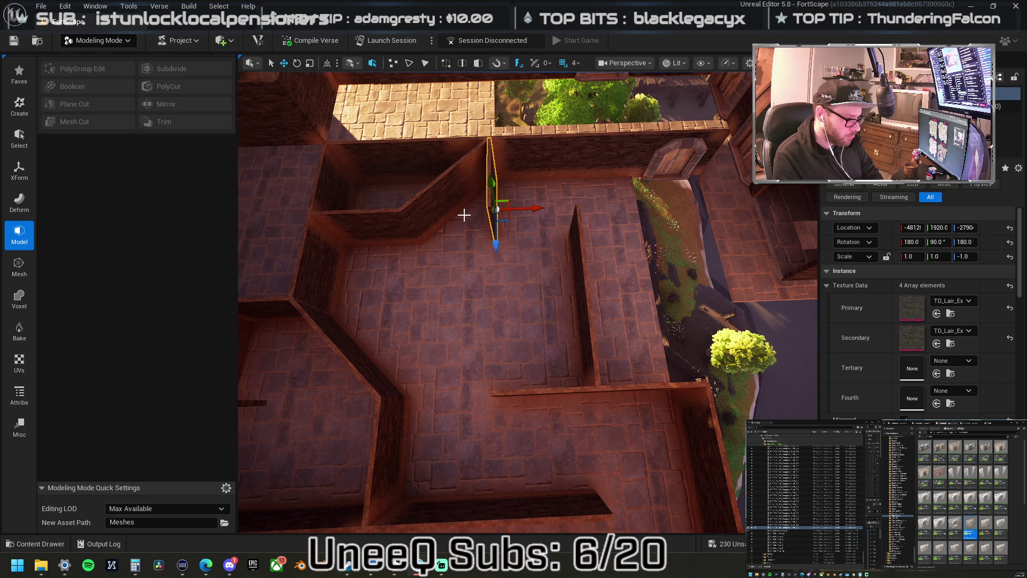
{"action": "key", "text": "ctrl+z"}
{"action": "key", "text": "ctrl+z"}
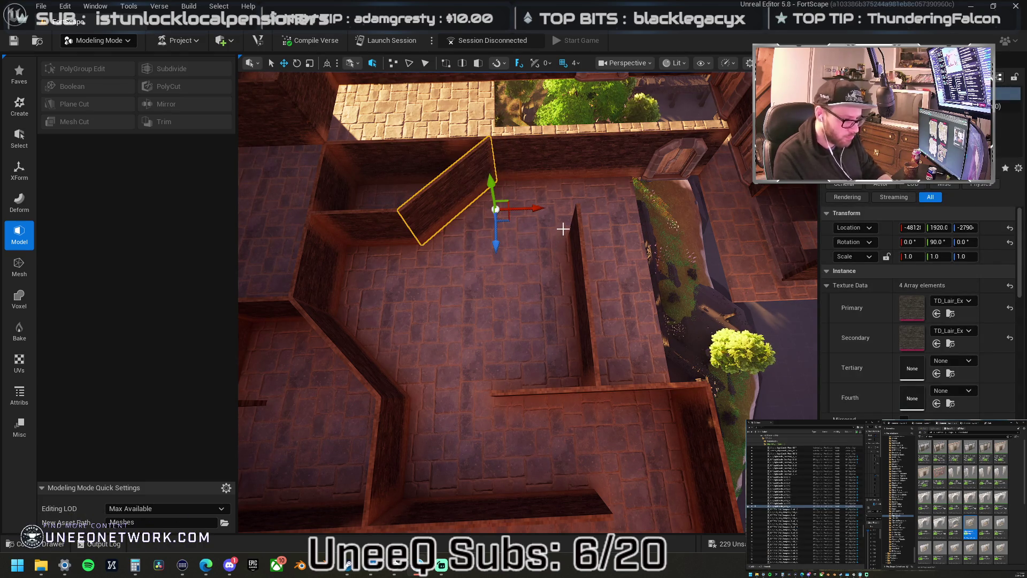
{"action": "left_click", "coordinate": [672, 167]}
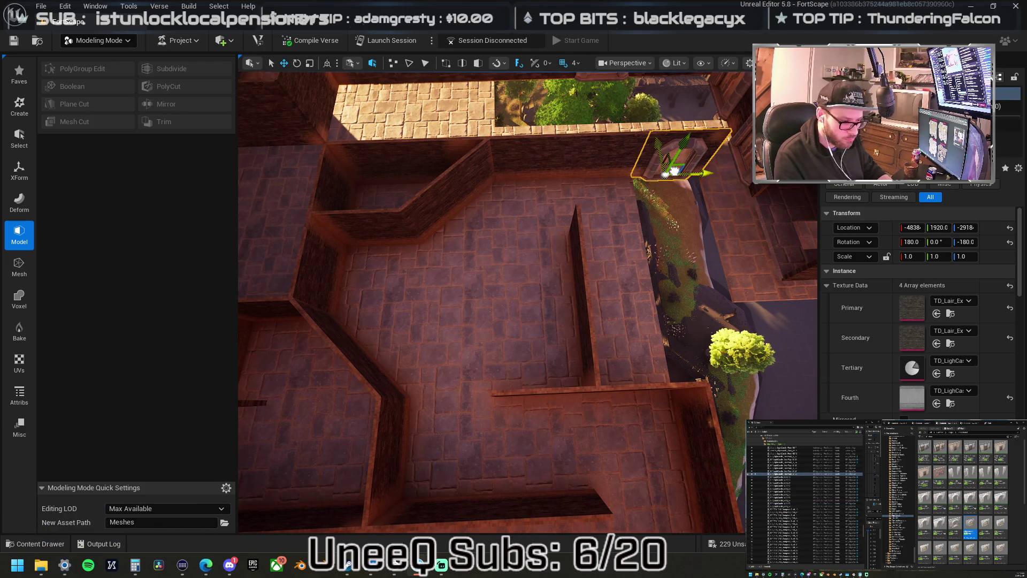
{"action": "left_click", "coordinate": [576, 210]}
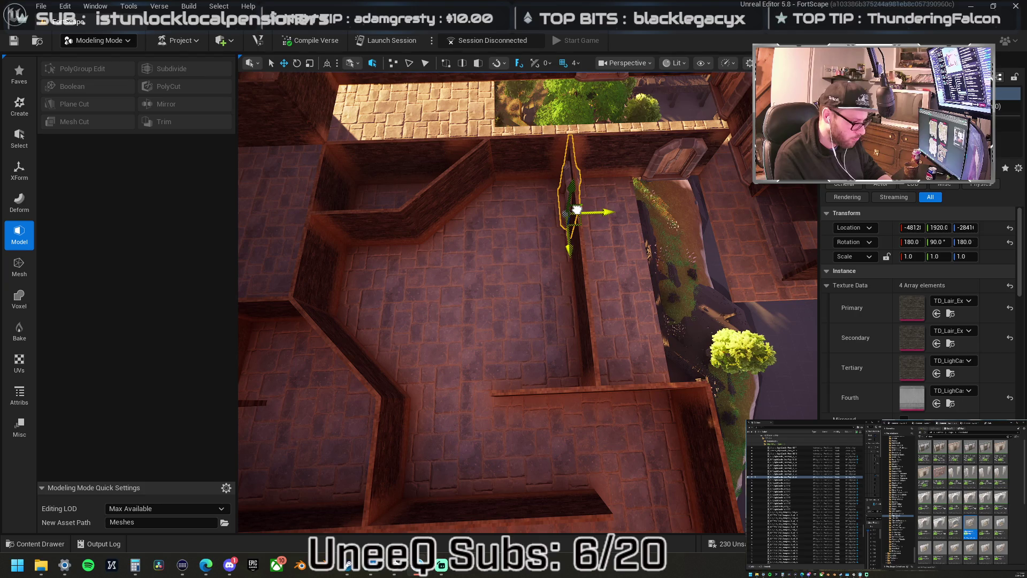
{"action": "left_click", "coordinate": [563, 229]}
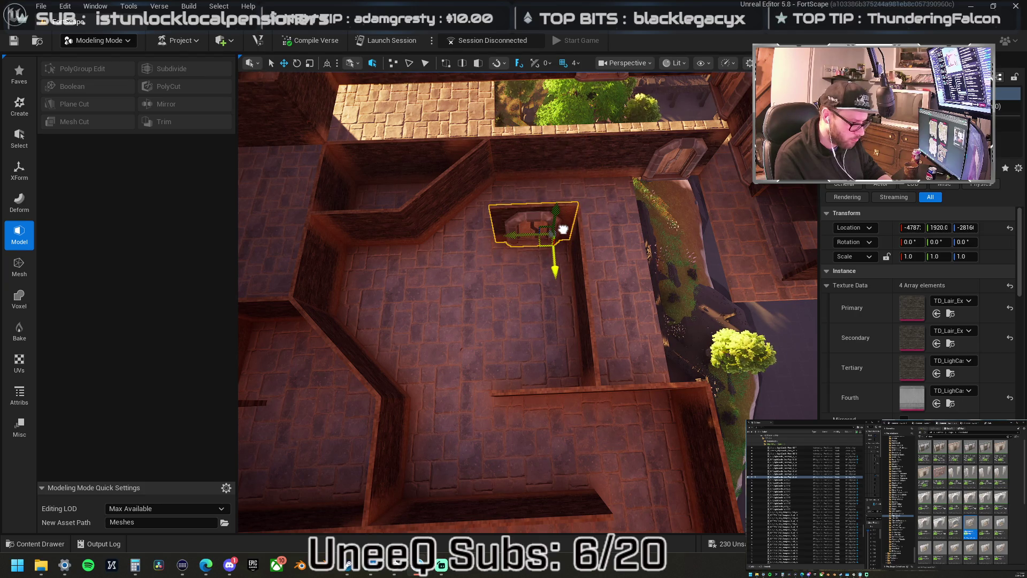
{"action": "left_click_drag", "start_coordinate": [563, 229], "coordinate": [498, 241]}
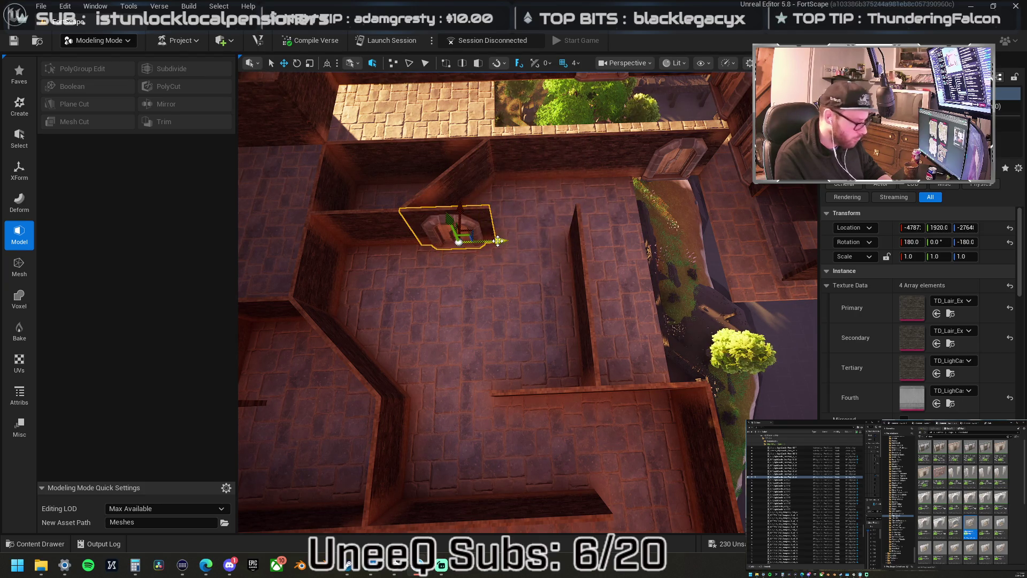
Restore the accidentally deleted diagonal wall and stand a second door upright on the left wall.
{"action": "left_click", "coordinate": [475, 187]}
{"action": "key", "text": "Delete"}
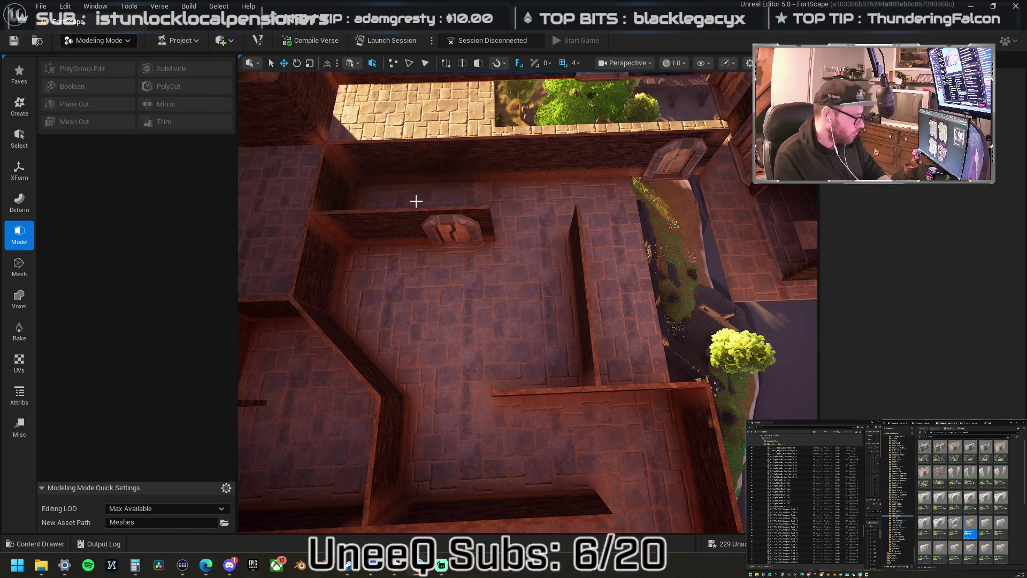
{"action": "key", "text": "ctrl+z"}
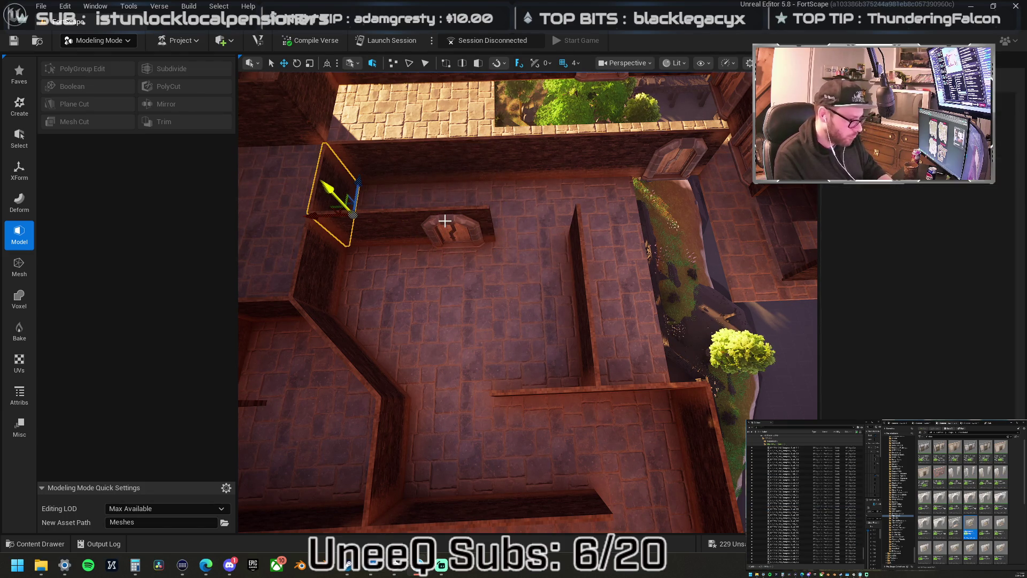
{"action": "left_click", "coordinate": [446, 221]}
{"action": "mouse_move", "coordinate": [471, 227]}
{"action": "left_mouse_down"}
{"action": "mouse_move", "coordinate": [401, 201]}
{"action": "mouse_move", "coordinate": [364, 203]}
{"action": "mouse_move", "coordinate": [378, 229]}
{"action": "mouse_move", "coordinate": [355, 236]}
{"action": "mouse_move", "coordinate": [422, 233]}
{"action": "mouse_move", "coordinate": [502, 248]}
{"action": "mouse_move", "coordinate": [386, 278]}
{"action": "left_mouse_up"}
{"action": "scroll", "coordinate": [502, 248], "scroll_direction": "down", "scroll_amount": 3}
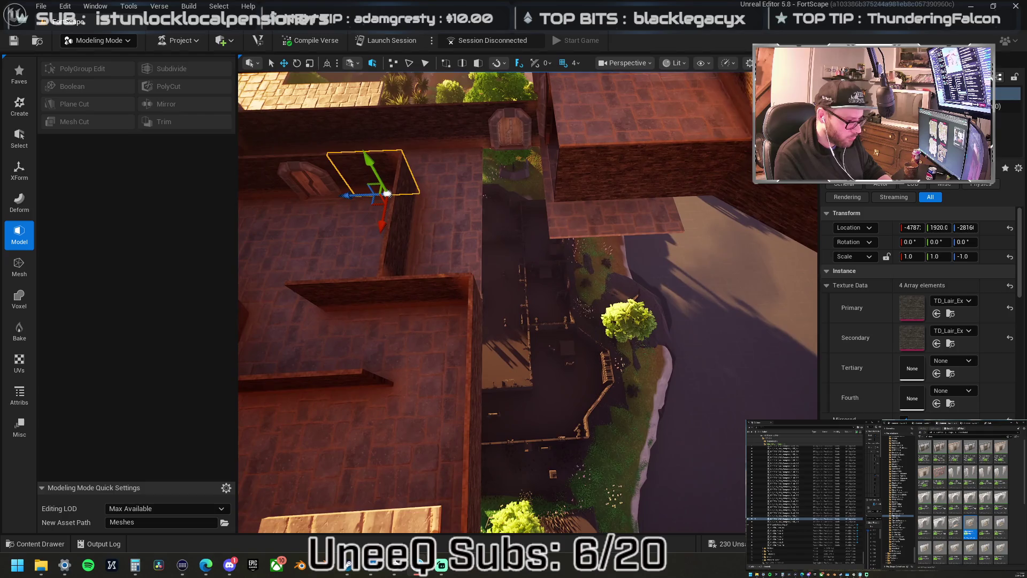
Lower the view to face the walls and undo a stray wall move.
{"action": "scroll", "coordinate": [528, 302], "scroll_direction": "up", "scroll_amount": 3}
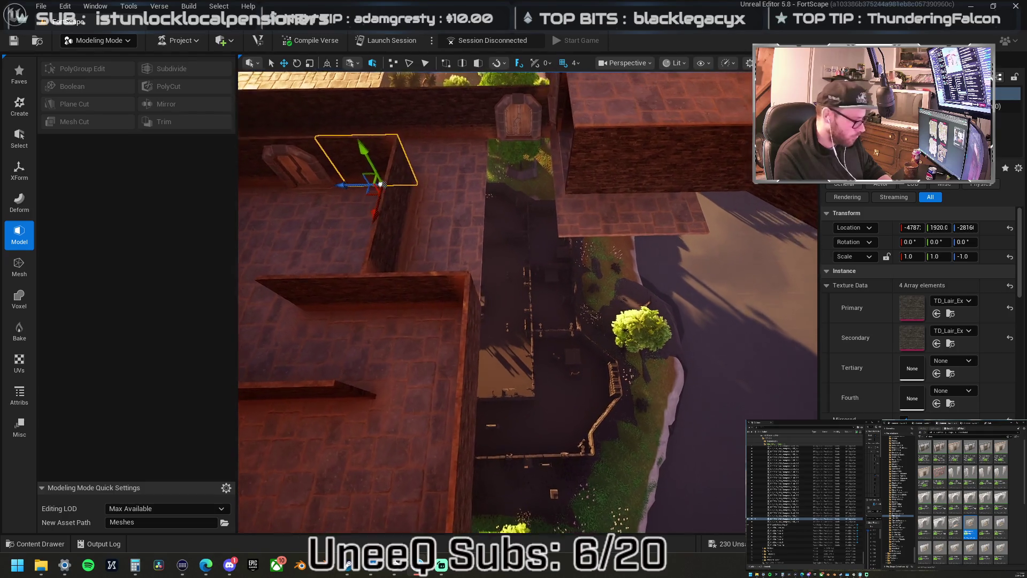
{"action": "left_click_drag", "start_coordinate": [528, 302], "coordinate": [532, 236]}
{"action": "mouse_move", "coordinate": [390, 275]}
{"action": "left_mouse_down"}
{"action": "mouse_move", "coordinate": [499, 232]}
{"action": "mouse_move", "coordinate": [562, 184]}
{"action": "mouse_move", "coordinate": [504, 211]}
{"action": "mouse_move", "coordinate": [575, 257]}
{"action": "mouse_move", "coordinate": [525, 284]}
{"action": "mouse_move", "coordinate": [580, 262]}
{"action": "mouse_move", "coordinate": [524, 265]}
{"action": "mouse_move", "coordinate": [550, 298]}
{"action": "mouse_move", "coordinate": [614, 310]}
{"action": "mouse_move", "coordinate": [646, 340]}
{"action": "mouse_move", "coordinate": [574, 353]}
{"action": "mouse_move", "coordinate": [613, 309]}
{"action": "mouse_move", "coordinate": [513, 342]}
{"action": "mouse_move", "coordinate": [417, 289]}
{"action": "mouse_move", "coordinate": [374, 279]}
{"action": "mouse_move", "coordinate": [459, 298]}
{"action": "left_mouse_up"}
{"action": "key", "text": "ctrl+z"}
Slide the dark stone floor tile over the grass gap, then select the walkway wall.
{"action": "left_click", "coordinate": [455, 291]}
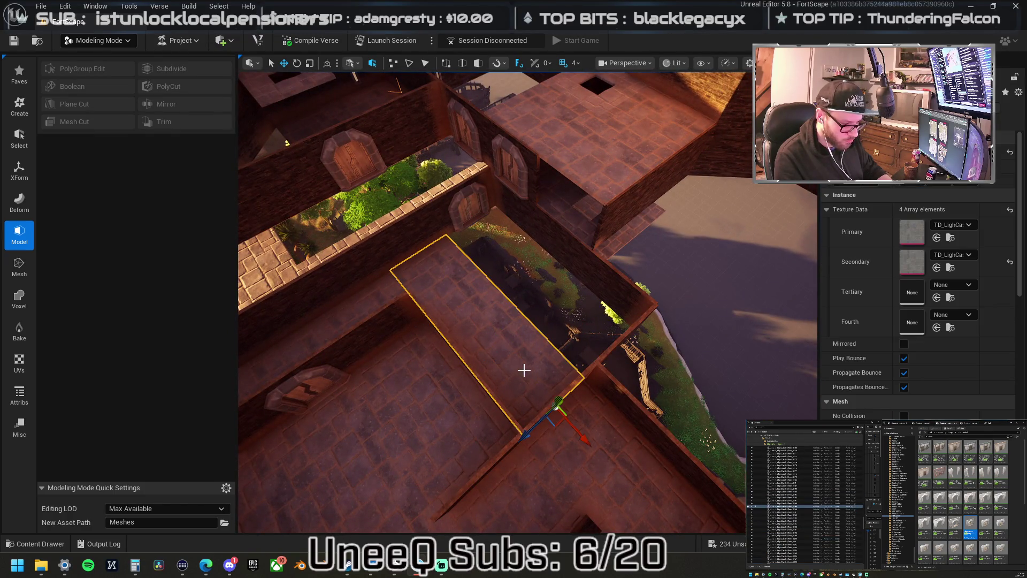
{"action": "left_click_drag", "start_coordinate": [535, 420], "coordinate": [583, 377]}
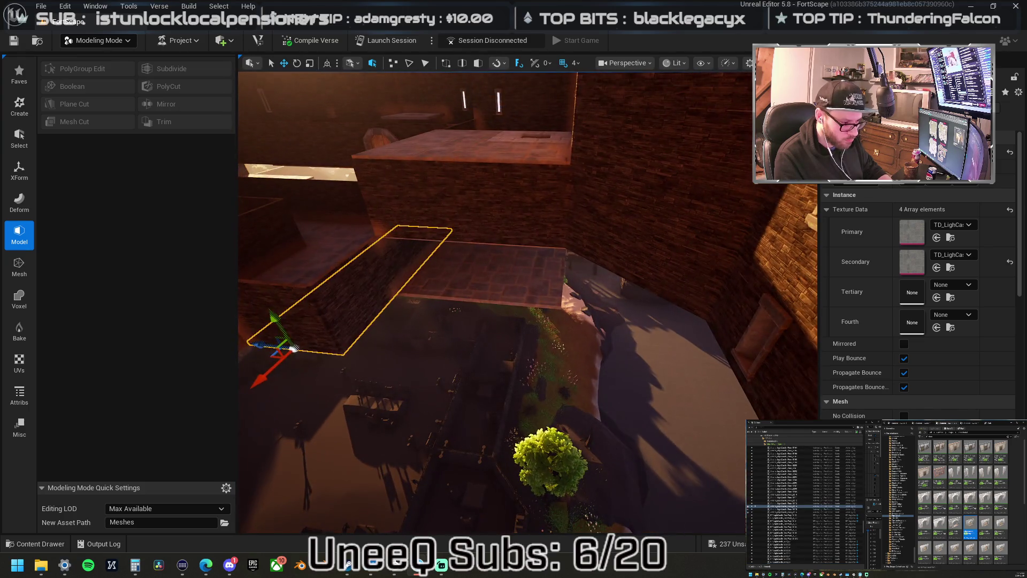
{"action": "left_click", "coordinate": [424, 204]}
{"action": "mouse_move", "coordinate": [424, 204]}
{"action": "left_mouse_down"}
{"action": "mouse_move", "coordinate": [374, 230]}
{"action": "mouse_move", "coordinate": [523, 252]}
{"action": "mouse_move", "coordinate": [607, 245]}
{"action": "mouse_move", "coordinate": [588, 267]}
{"action": "mouse_move", "coordinate": [488, 277]}
{"action": "mouse_move", "coordinate": [556, 266]}
{"action": "left_mouse_up"}
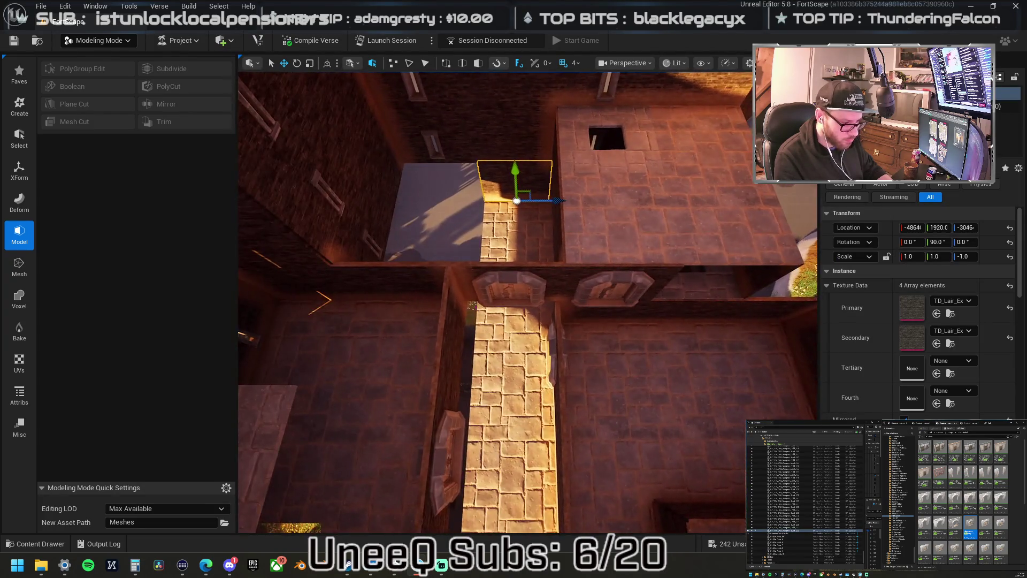
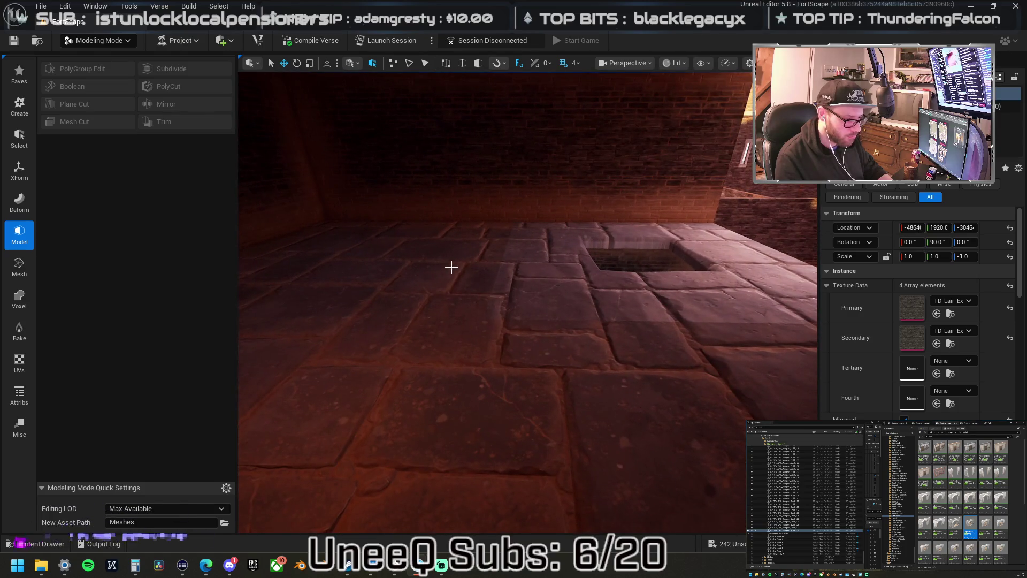
Stretch the trapdoor-hole floor tile to Scale Y 1.5 and fly in to view it.
{"action": "left_click", "coordinate": [473, 280]}
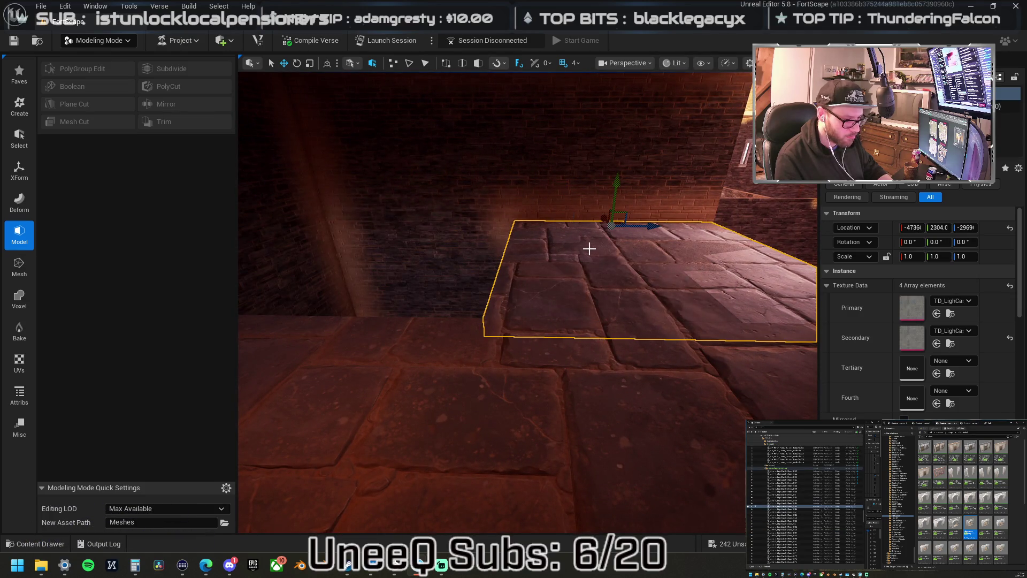
{"action": "left_click", "coordinate": [562, 236]}
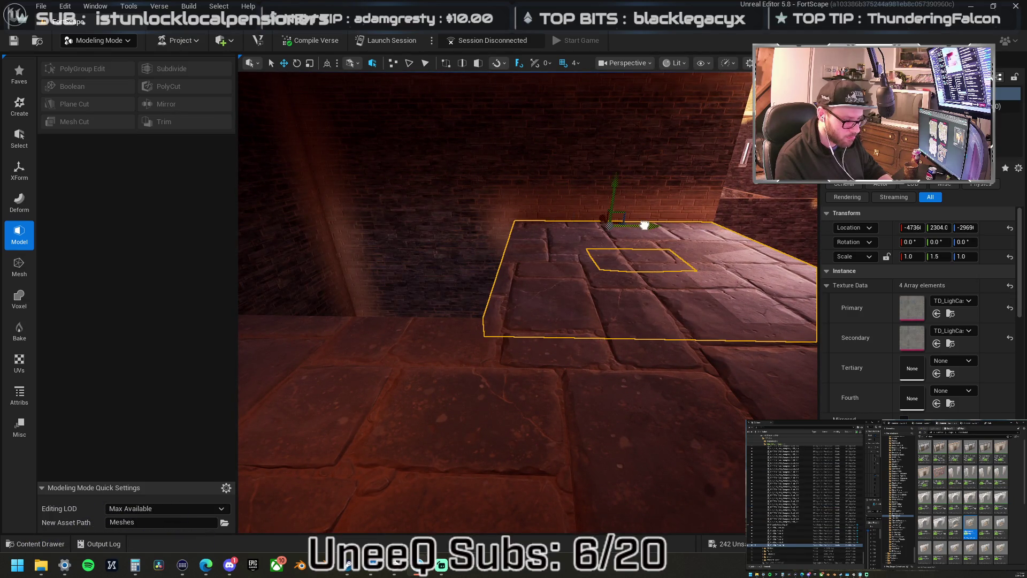
{"action": "key", "text": "s"}
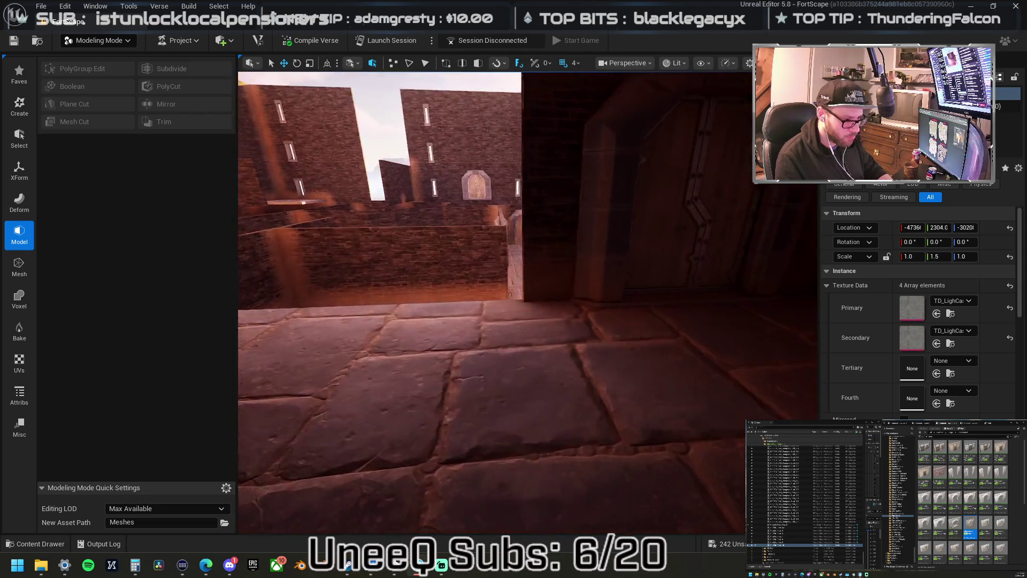
{"action": "key", "text": "w"}
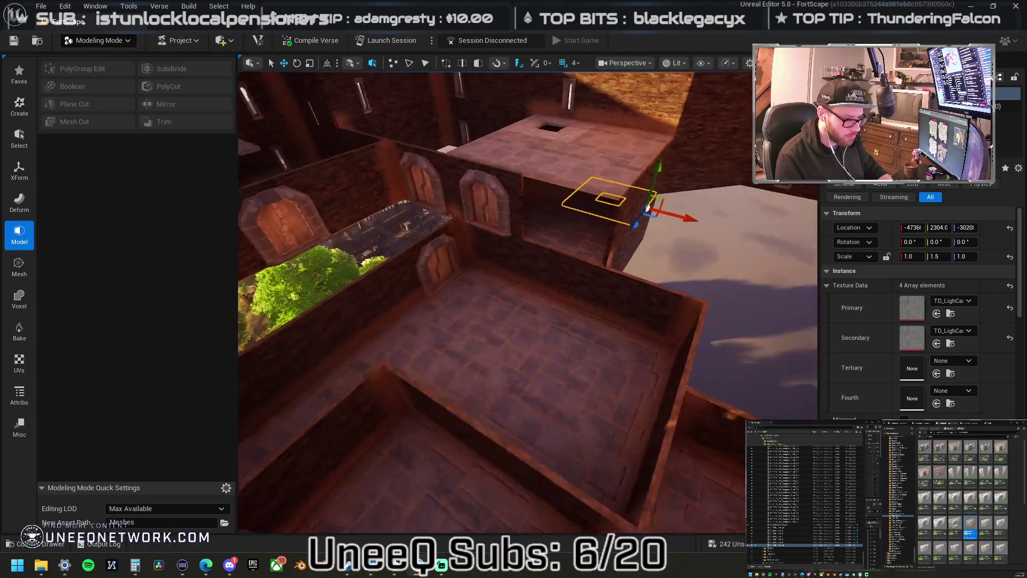
Undo the stretch, then select and frame the wall piece beside the walkway.
{"action": "key", "text": "ctrl+z"}
{"action": "key", "text": "s"}
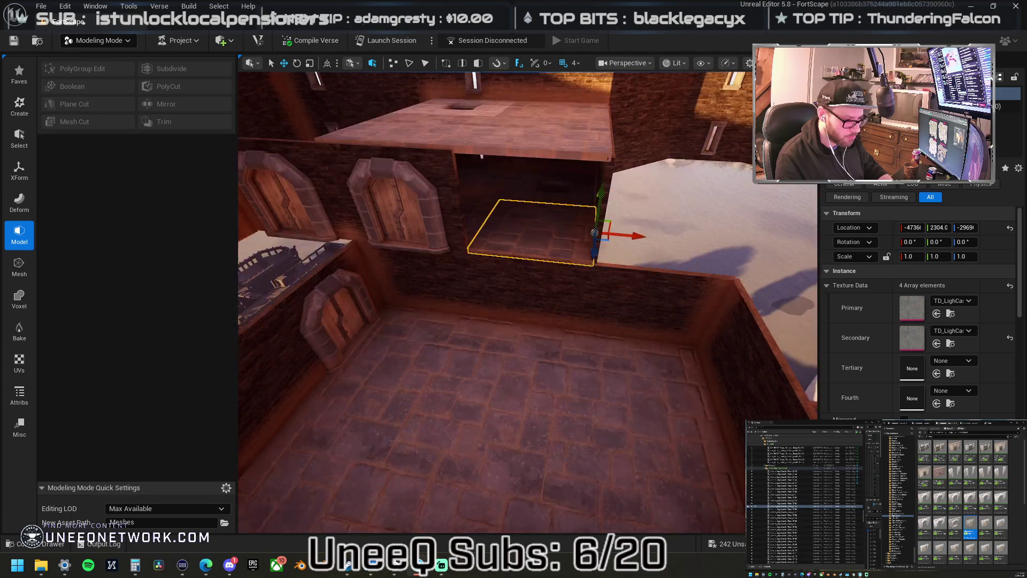
{"action": "key", "text": "a"}
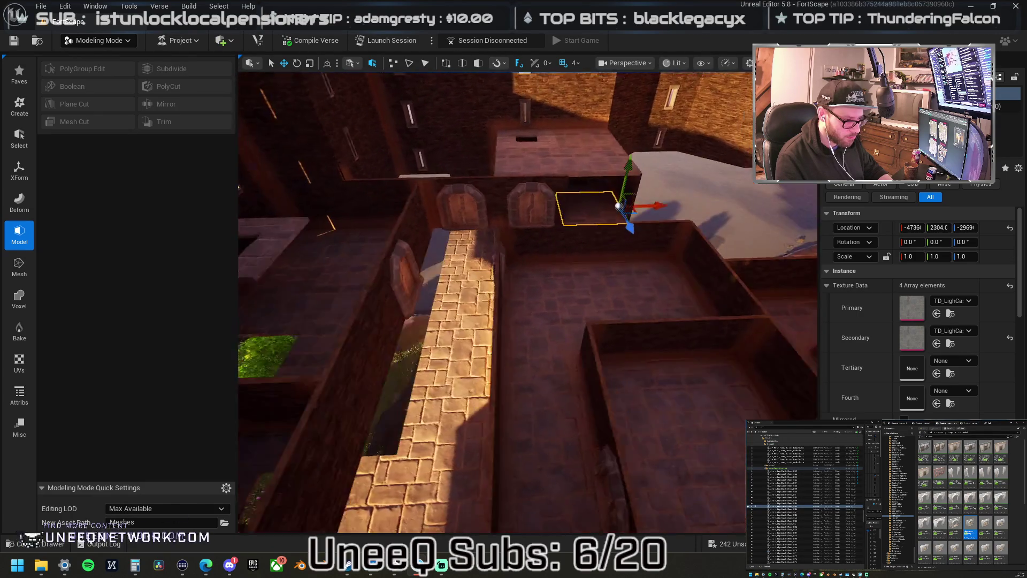
{"action": "left_click", "coordinate": [471, 274]}
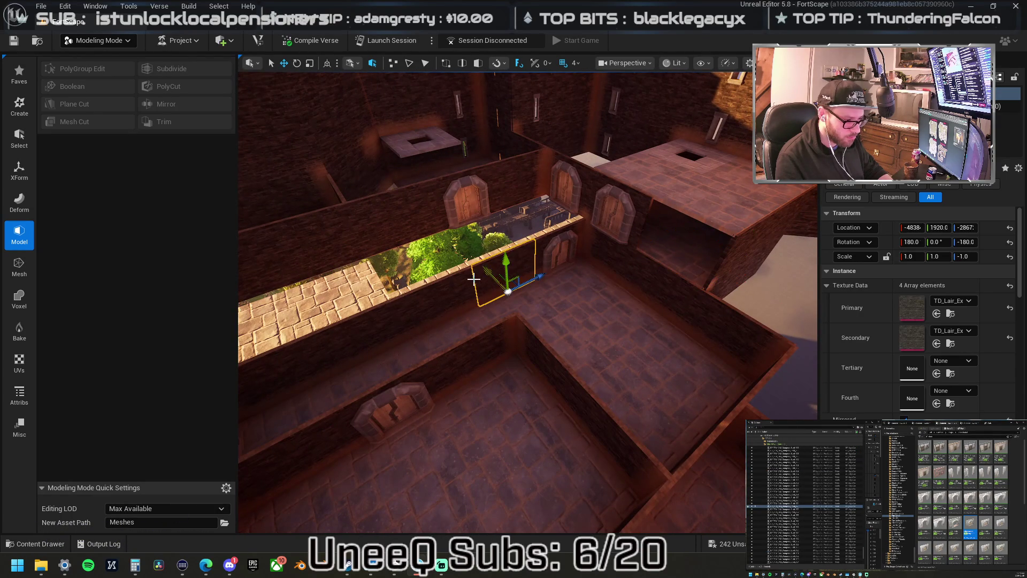
{"action": "key", "text": "f"}
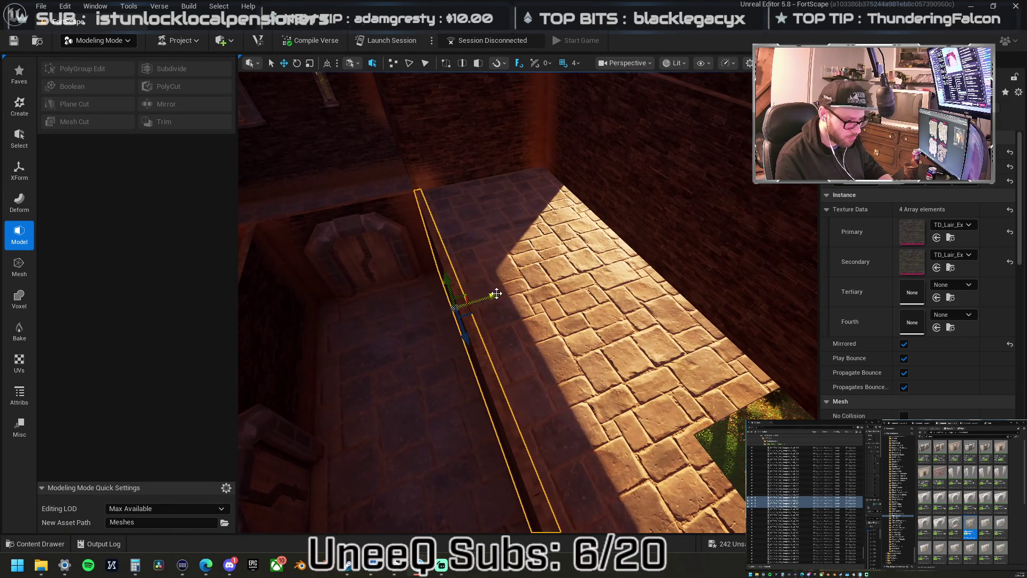
Slide the long wall strip to the right along the corridor.
{"action": "scroll", "coordinate": [496, 294], "scroll_direction": "down", "scroll_amount": 5}
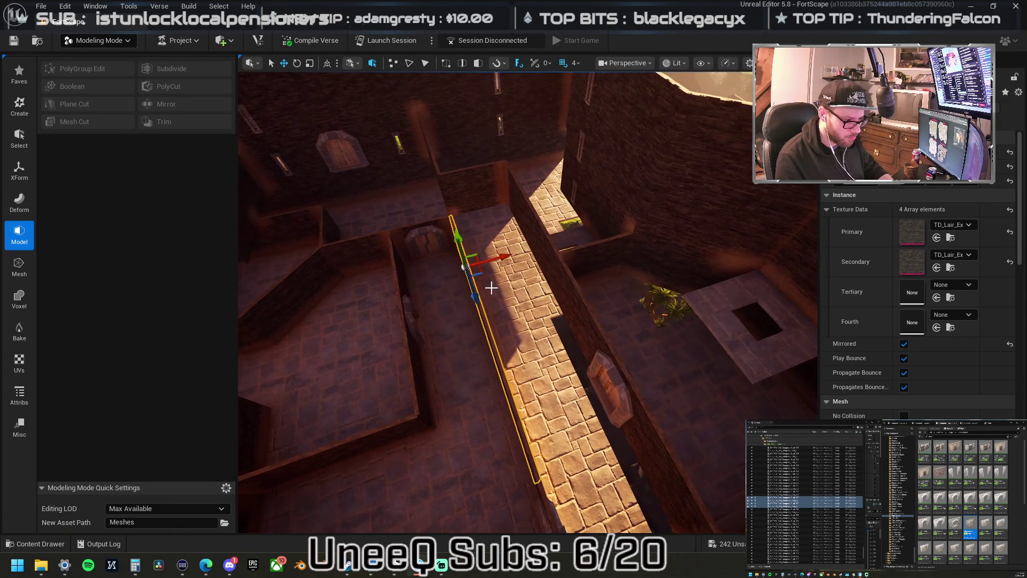
{"action": "left_click_drag", "start_coordinate": [502, 256], "coordinate": [569, 258]}
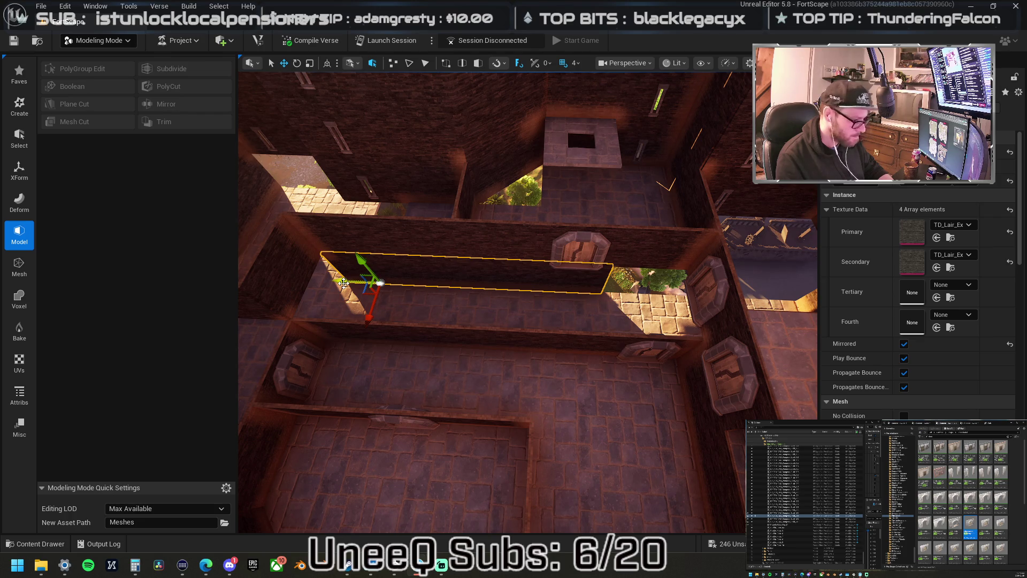
{"action": "left_click_drag", "start_coordinate": [380, 283], "coordinate": [557, 282]}
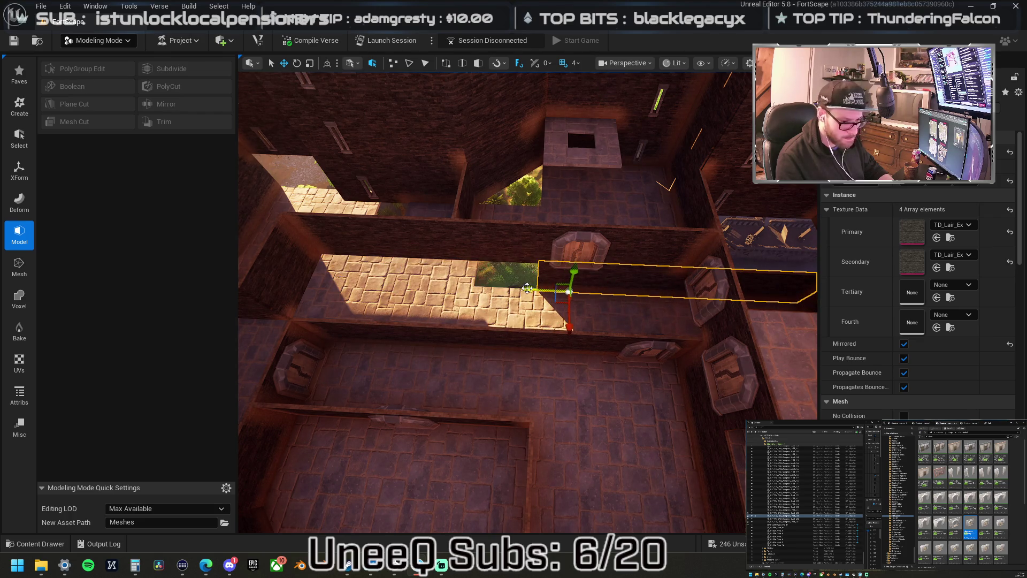
Move the small flat panel left, rotate it 90° upright and set it against the wall gap.
{"action": "left_click", "coordinate": [620, 278]}
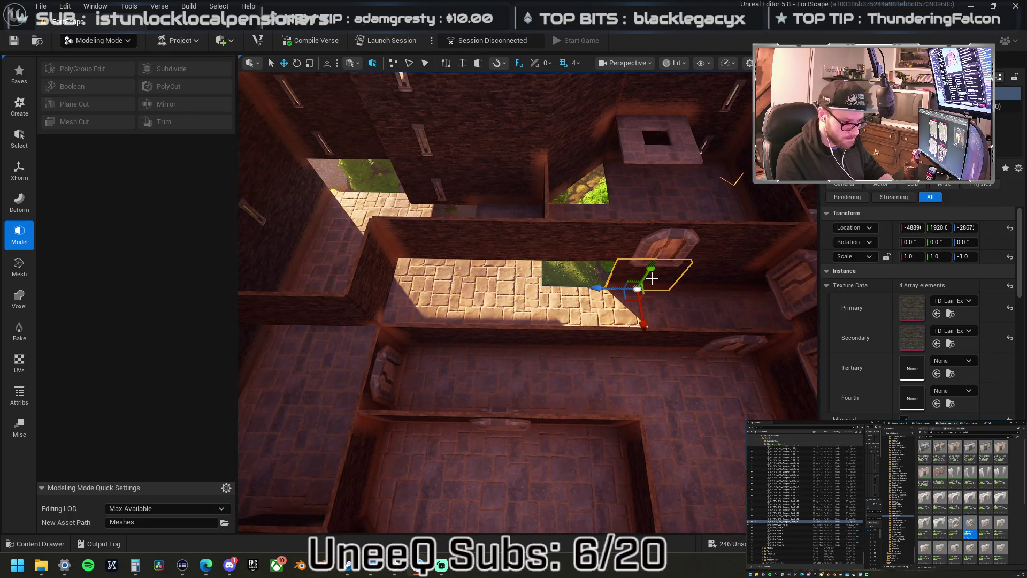
{"action": "left_click_drag", "start_coordinate": [606, 290], "coordinate": [540, 292]}
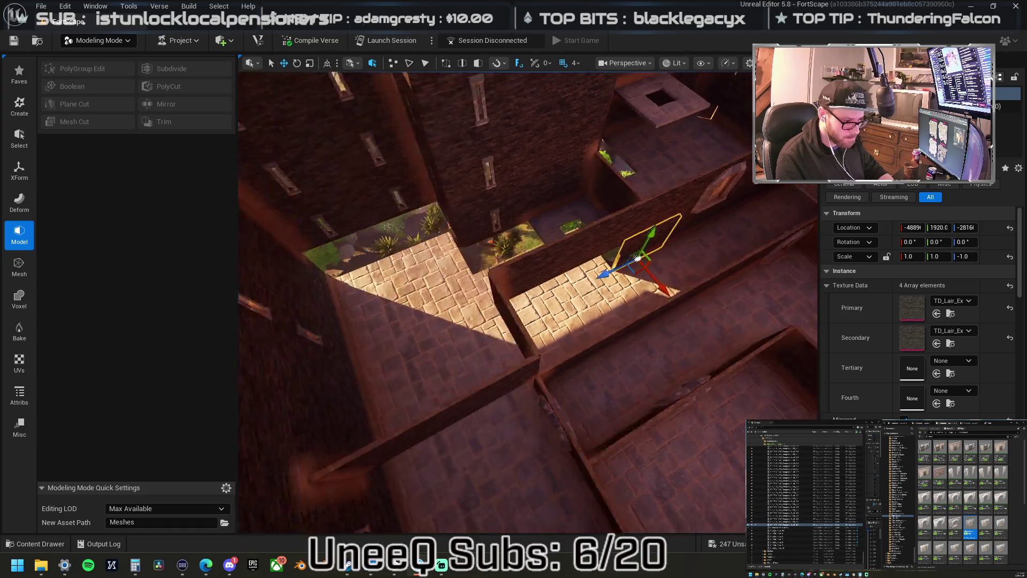
{"action": "key", "text": "e"}
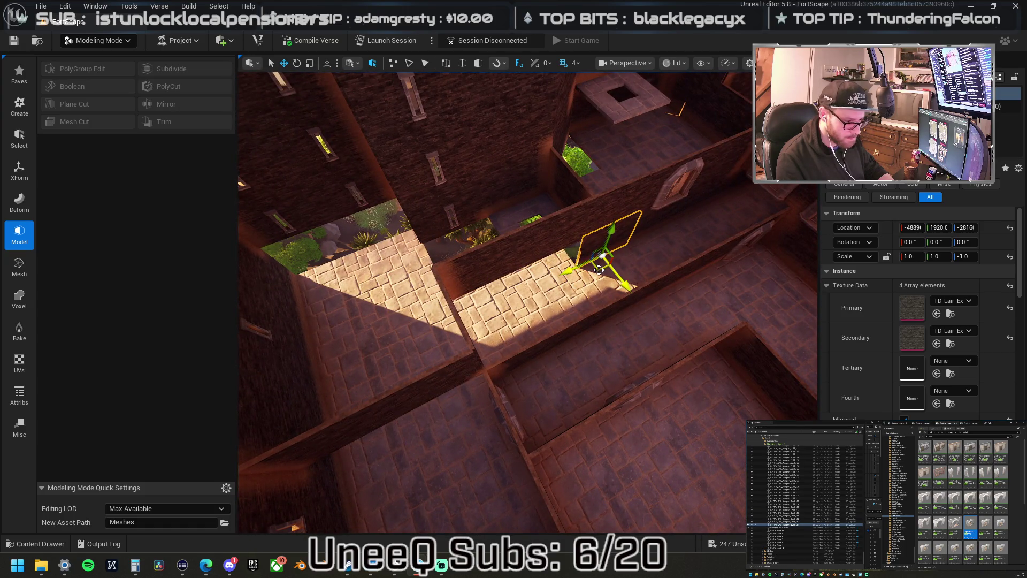
{"action": "mouse_move", "coordinate": [541, 239]}
{"action": "left_mouse_down"}
{"action": "mouse_move", "coordinate": [501, 250]}
{"action": "mouse_move", "coordinate": [537, 237]}
{"action": "mouse_move", "coordinate": [522, 235]}
{"action": "mouse_move", "coordinate": [553, 205]}
{"action": "mouse_move", "coordinate": [605, 230]}
{"action": "left_mouse_up"}
{"action": "left_click_drag", "start_coordinate": [508, 203], "coordinate": [494, 192]}
{"action": "left_click", "coordinate": [495, 193]}
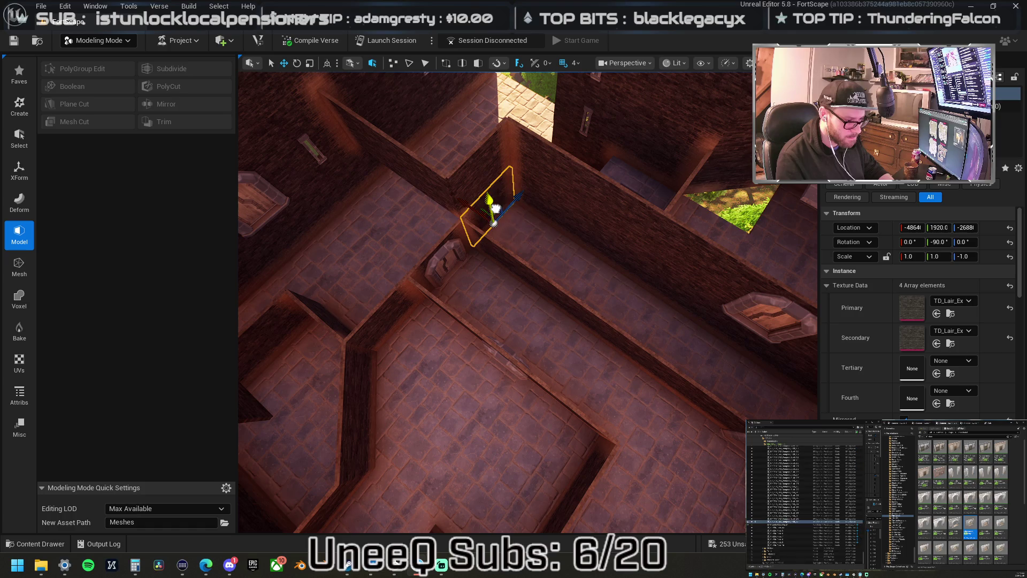
Move the wall piece along the wall and stand it upright at rotation 180, 90, 180.
{"action": "mouse_move", "coordinate": [523, 234]}
{"action": "left_mouse_down"}
{"action": "mouse_move", "coordinate": [539, 220]}
{"action": "mouse_move", "coordinate": [619, 296]}
{"action": "mouse_move", "coordinate": [488, 316]}
{"action": "mouse_move", "coordinate": [435, 287]}
{"action": "mouse_move", "coordinate": [539, 271]}
{"action": "mouse_move", "coordinate": [529, 286]}
{"action": "mouse_move", "coordinate": [655, 245]}
{"action": "left_mouse_up"}
{"action": "scroll", "coordinate": [618, 296], "scroll_direction": "up", "scroll_amount": 3}
{"action": "key", "text": "ctrl+z"}
{"action": "mouse_move", "coordinate": [465, 234]}
{"action": "left_mouse_down"}
{"action": "mouse_move", "coordinate": [500, 227]}
{"action": "mouse_move", "coordinate": [521, 243]}
{"action": "left_mouse_up"}
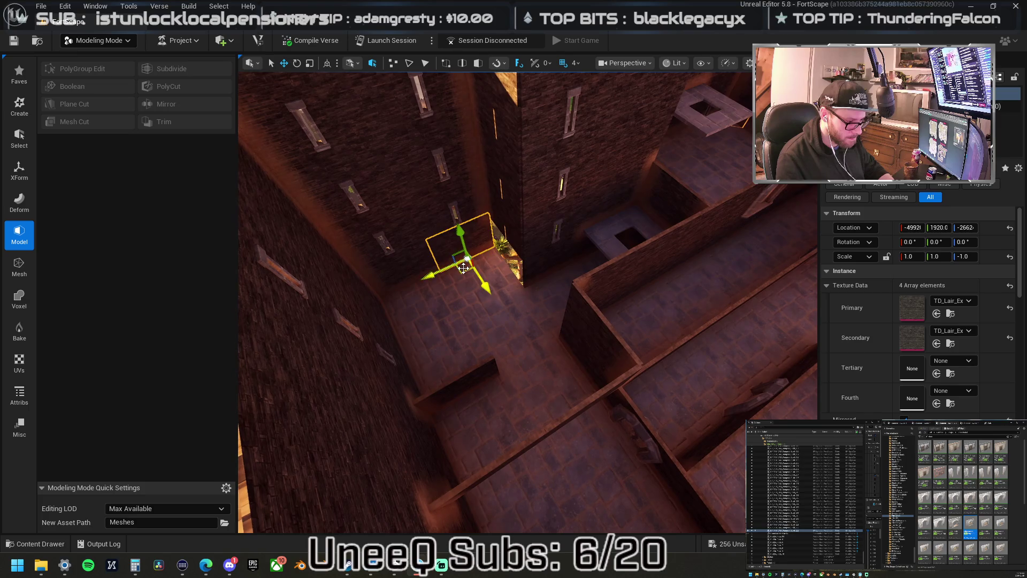
{"action": "key", "text": "ctrl+End"}
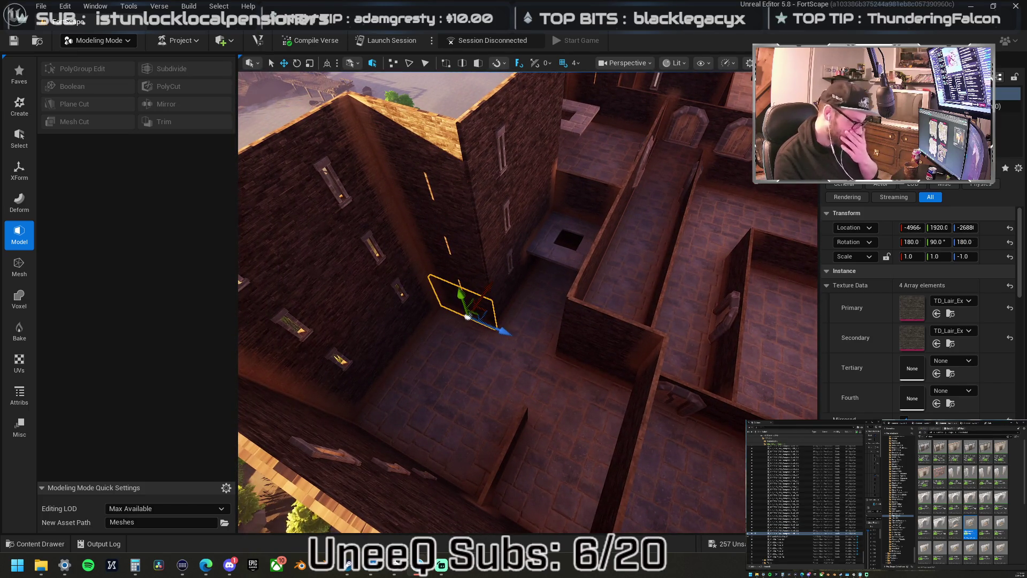
Slide the upper wall panel into the gap and Alt-drag a wall light copy onto the central wall.
{"action": "key", "text": "s"}
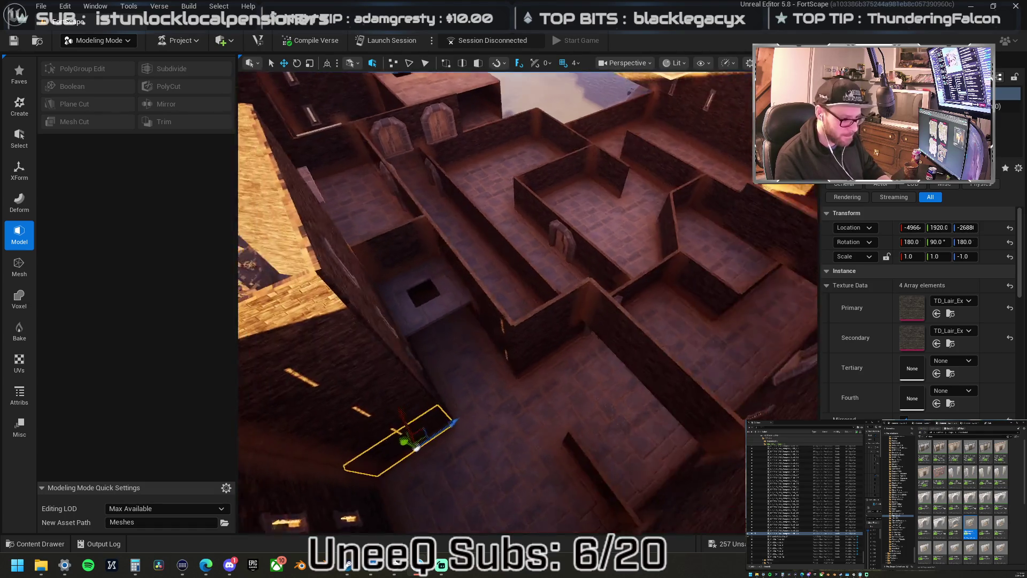
{"action": "key", "text": "w"}
{"action": "key", "text": "w"}
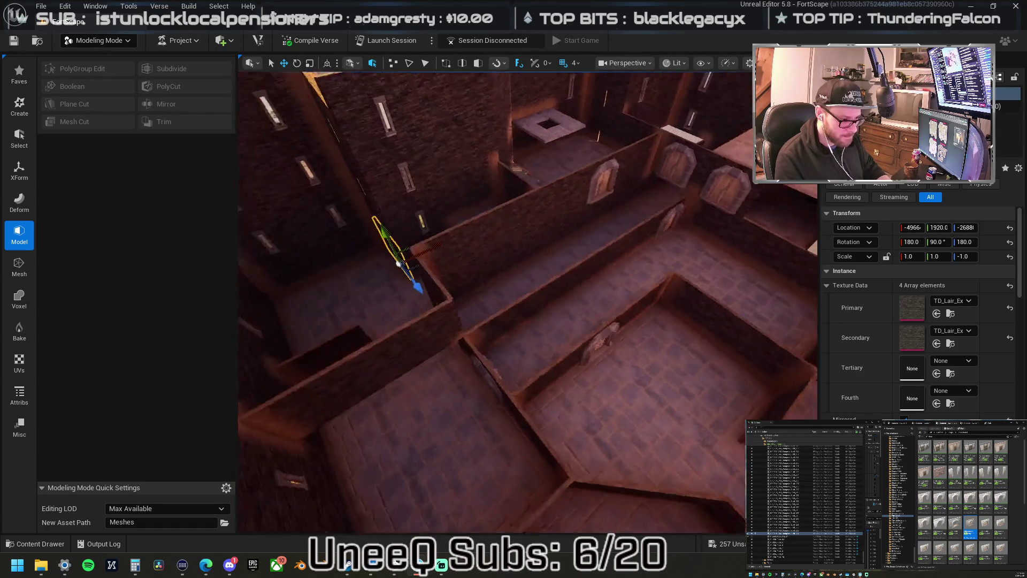
{"action": "key", "text": "w"}
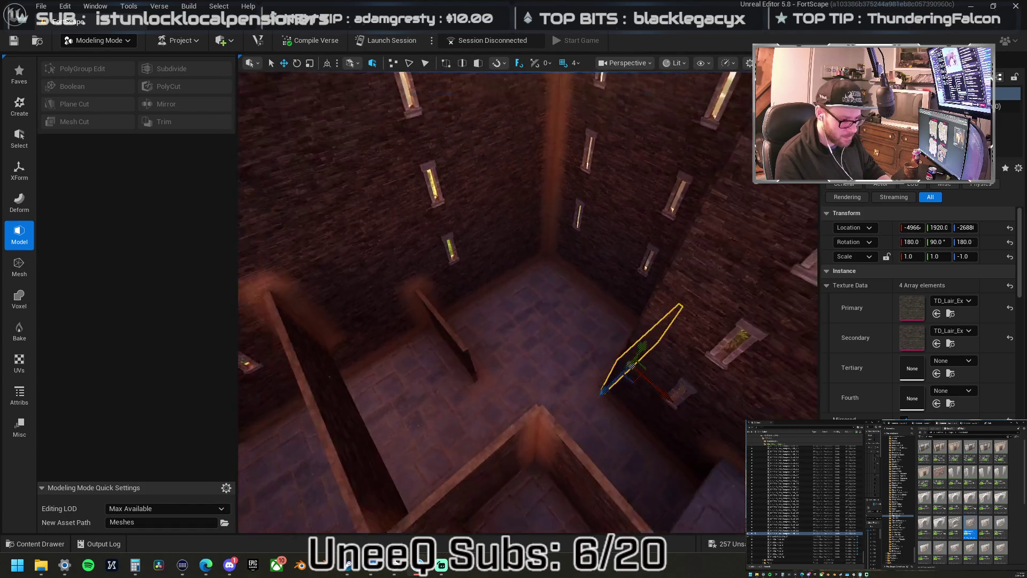
{"action": "key", "text": "w"}
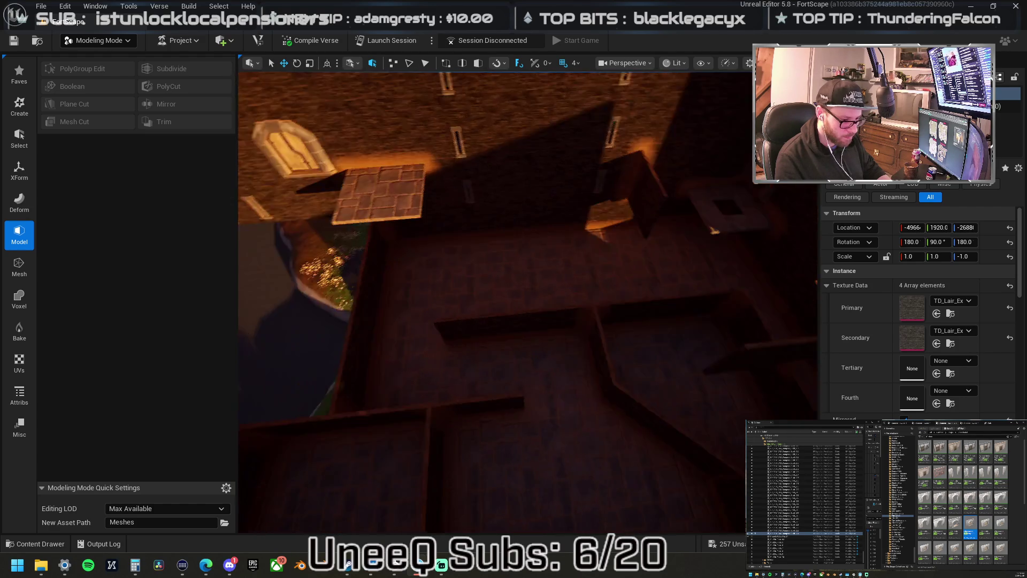
{"action": "key", "text": "w"}
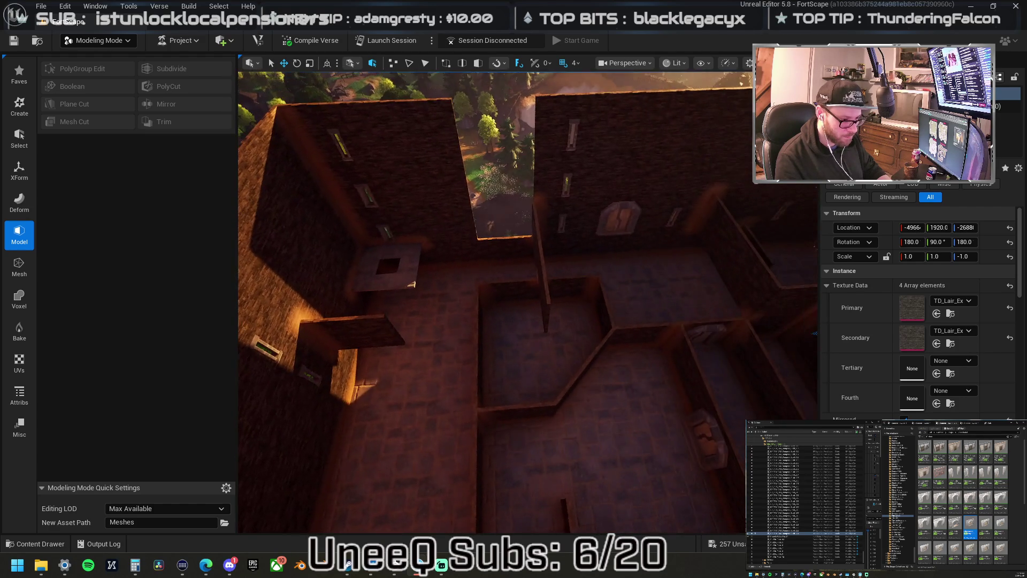
{"action": "left_click", "coordinate": [438, 162]}
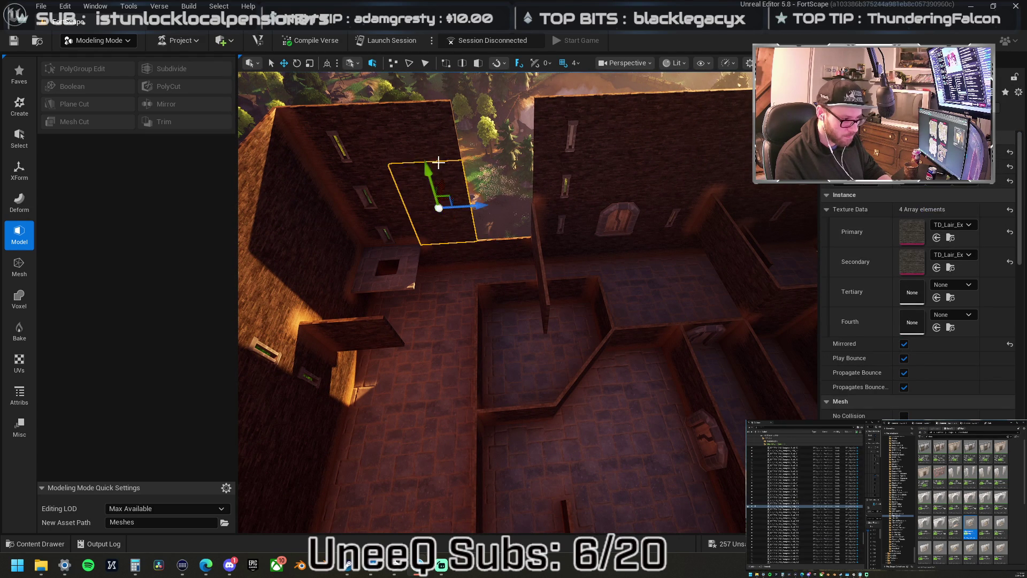
{"action": "left_click_drag", "start_coordinate": [464, 163], "coordinate": [596, 197]}
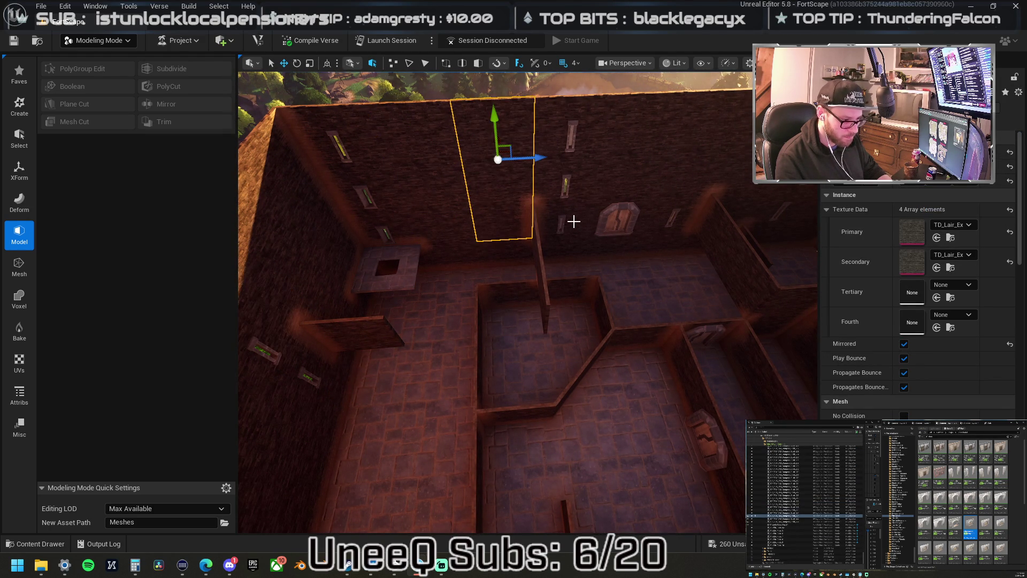
{"action": "left_click", "coordinate": [609, 219]}
{"action": "mouse_move", "coordinate": [604, 240]}
{"action": "left_mouse_down"}
{"action": "mouse_move", "coordinate": [505, 320]}
{"action": "mouse_move", "coordinate": [543, 371]}
{"action": "mouse_move", "coordinate": [637, 433]}
{"action": "left_mouse_up"}
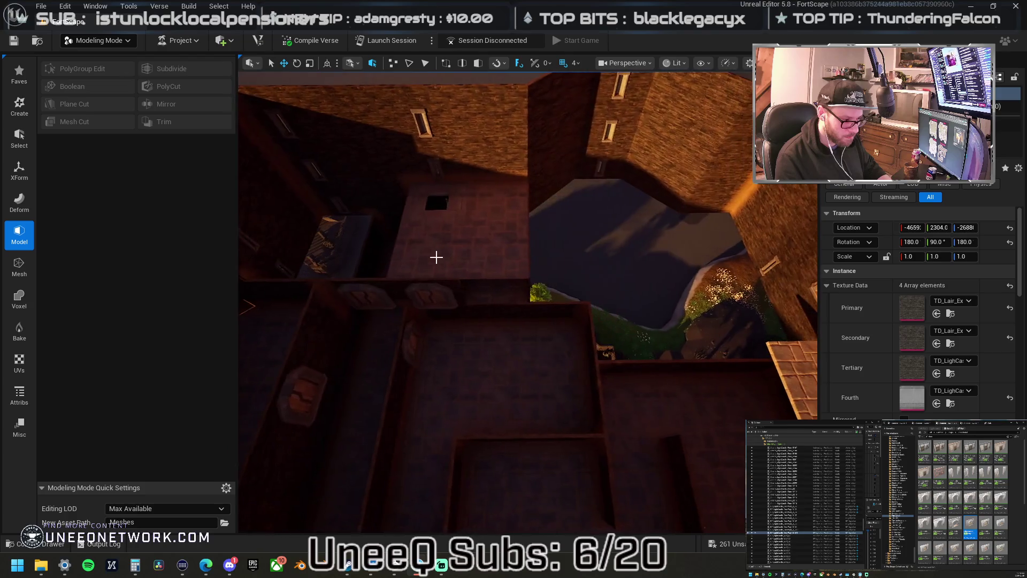
Move the roof-hole tile right, then shift the floor plane left and shrink it beside the opening.
{"action": "left_click", "coordinate": [444, 216]}
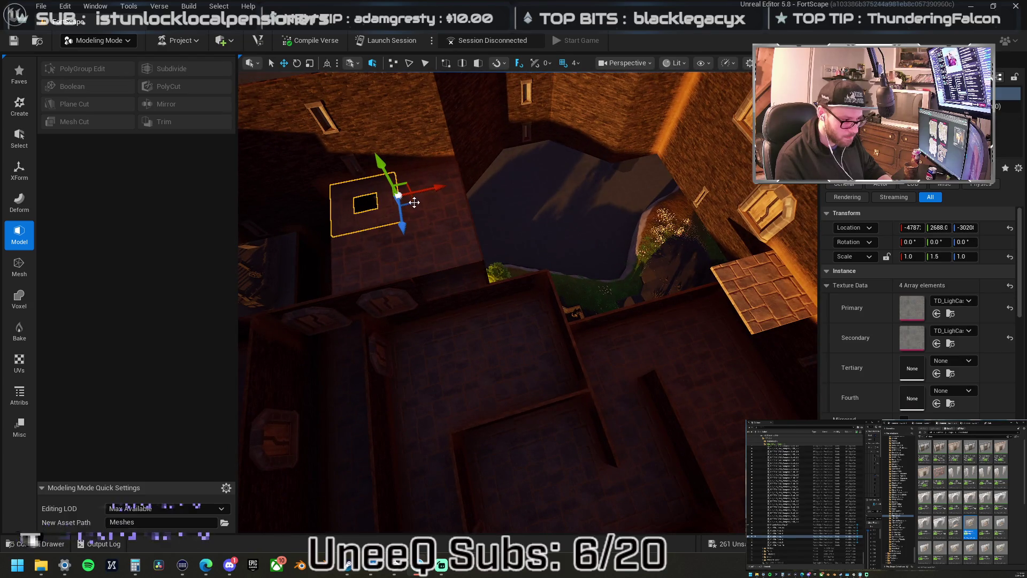
{"action": "left_click_drag", "start_coordinate": [413, 203], "coordinate": [575, 237]}
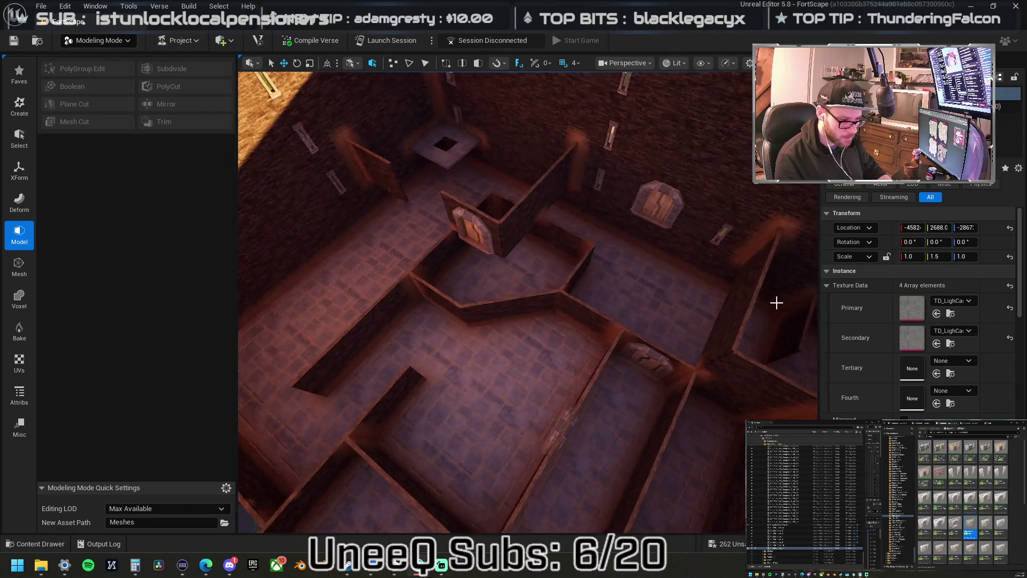
{"action": "left_click", "coordinate": [653, 281]}
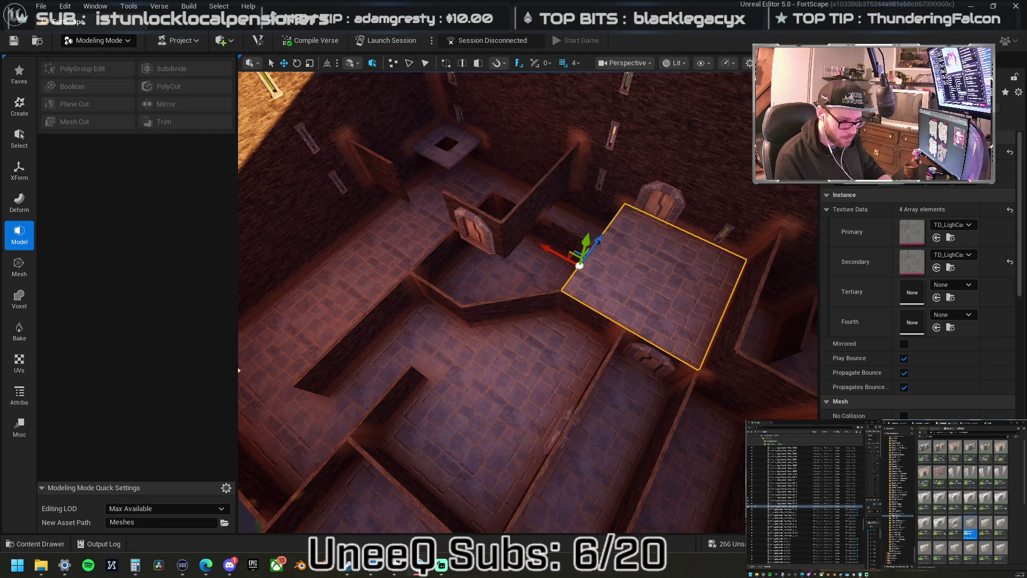
{"action": "mouse_move", "coordinate": [562, 246]}
{"action": "left_mouse_down"}
{"action": "mouse_move", "coordinate": [575, 259]}
{"action": "mouse_move", "coordinate": [490, 228]}
{"action": "left_mouse_up"}
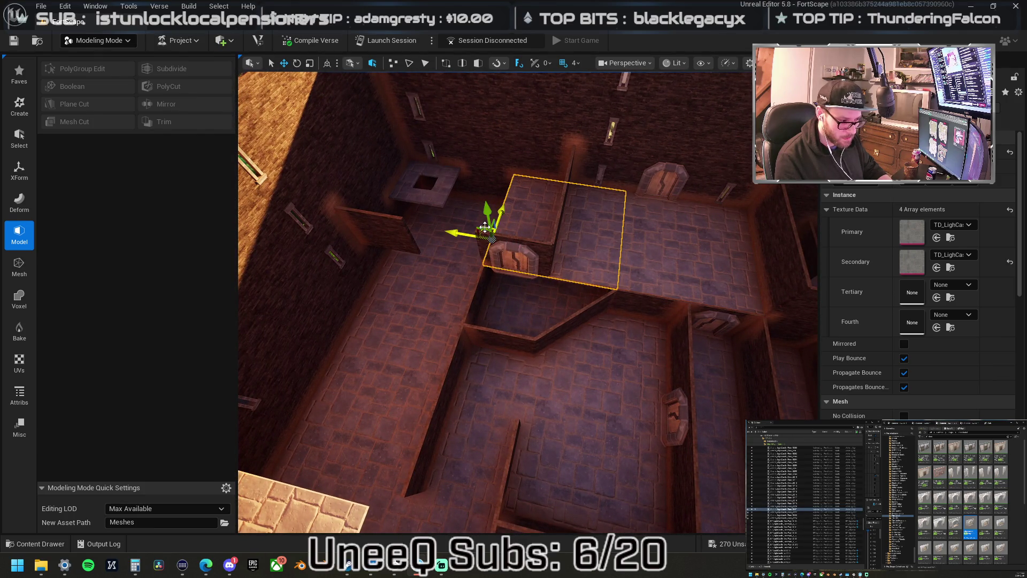
{"action": "mouse_move", "coordinate": [484, 227]}
{"action": "left_mouse_down"}
{"action": "mouse_move", "coordinate": [401, 287]}
{"action": "mouse_move", "coordinate": [339, 257]}
{"action": "mouse_move", "coordinate": [595, 238]}
{"action": "mouse_move", "coordinate": [486, 232]}
{"action": "left_mouse_up"}
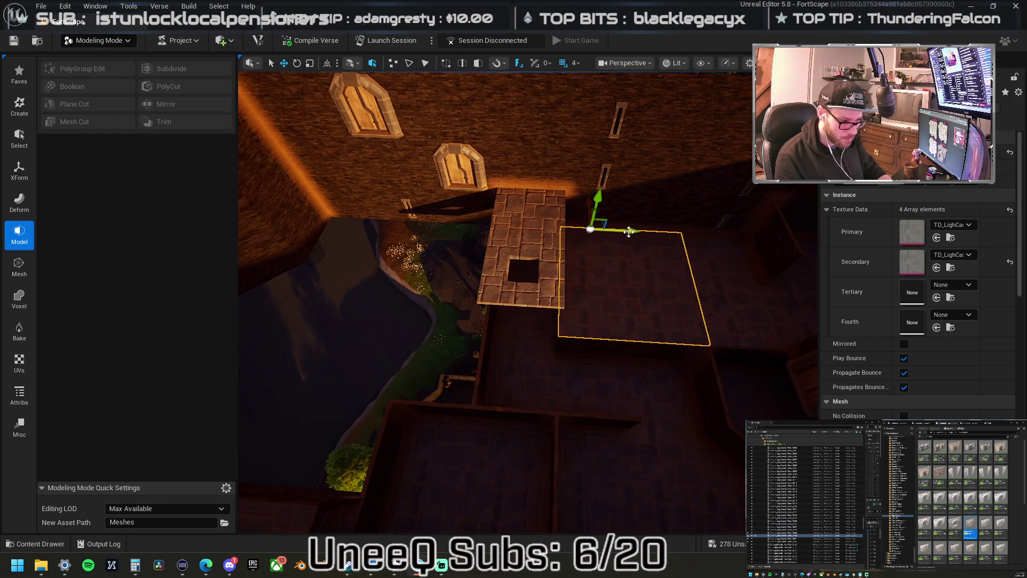
{"action": "left_click_drag", "start_coordinate": [619, 228], "coordinate": [483, 218]}
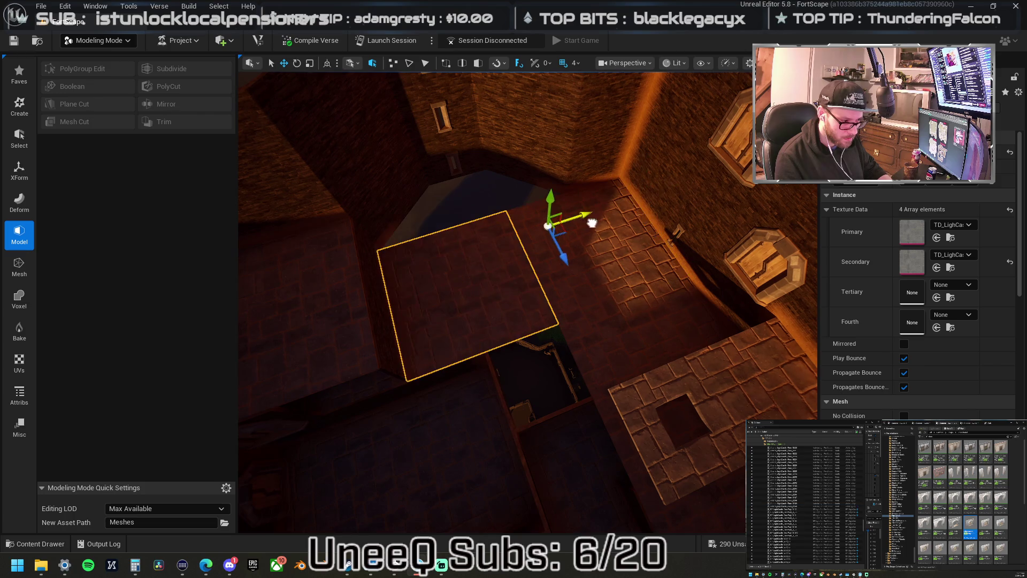
{"action": "left_click_drag", "start_coordinate": [516, 236], "coordinate": [520, 262]}
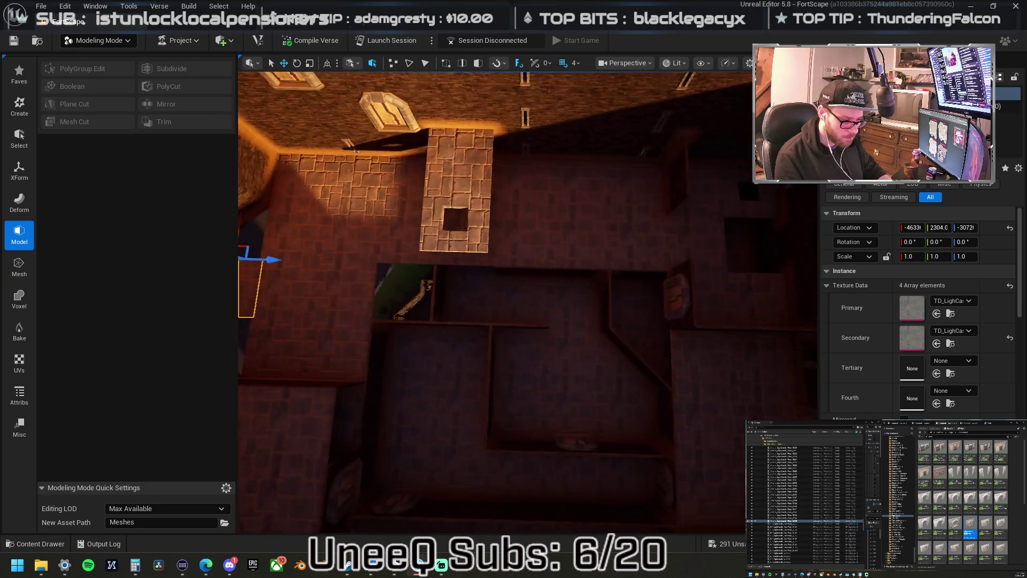
Shift a neighbouring panel into line, lay it flat, and nudge another doorway panel along X.
{"action": "left_click", "coordinate": [772, 188]}
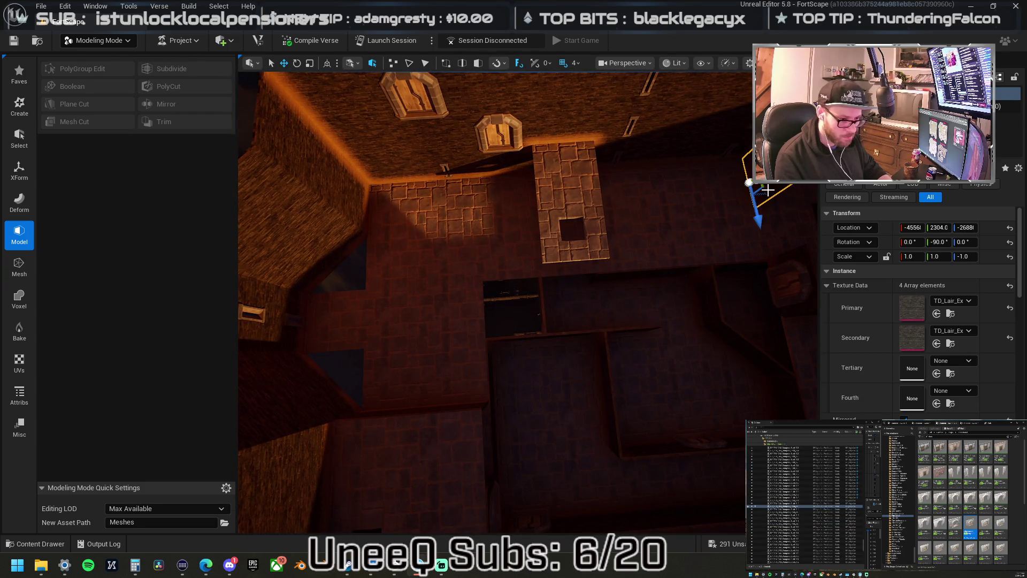
{"action": "left_click_drag", "start_coordinate": [766, 191], "coordinate": [655, 190]}
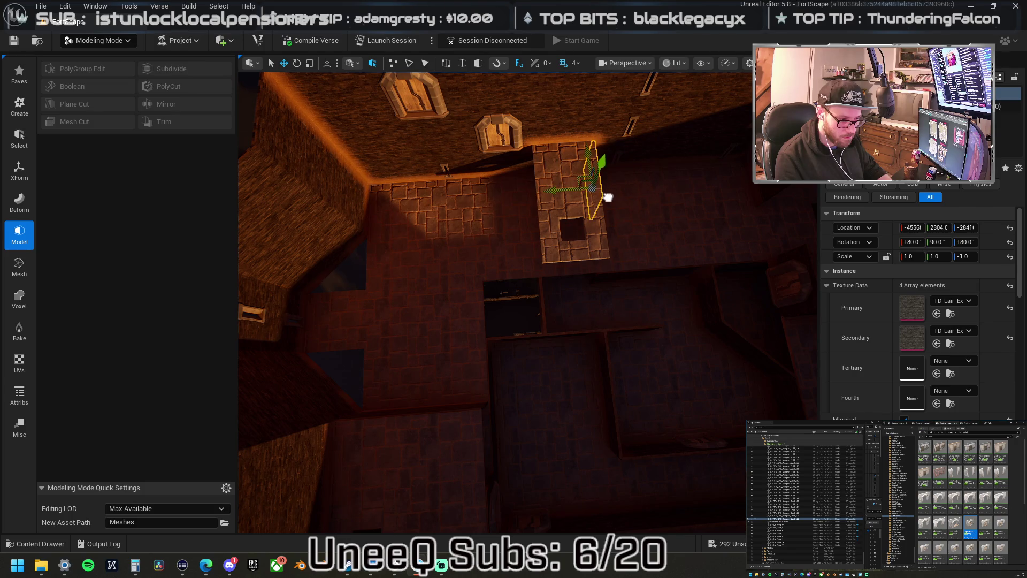
{"action": "mouse_move", "coordinate": [594, 241]}
{"action": "left_mouse_down"}
{"action": "mouse_move", "coordinate": [552, 258]}
{"action": "mouse_move", "coordinate": [525, 295]}
{"action": "left_mouse_up"}
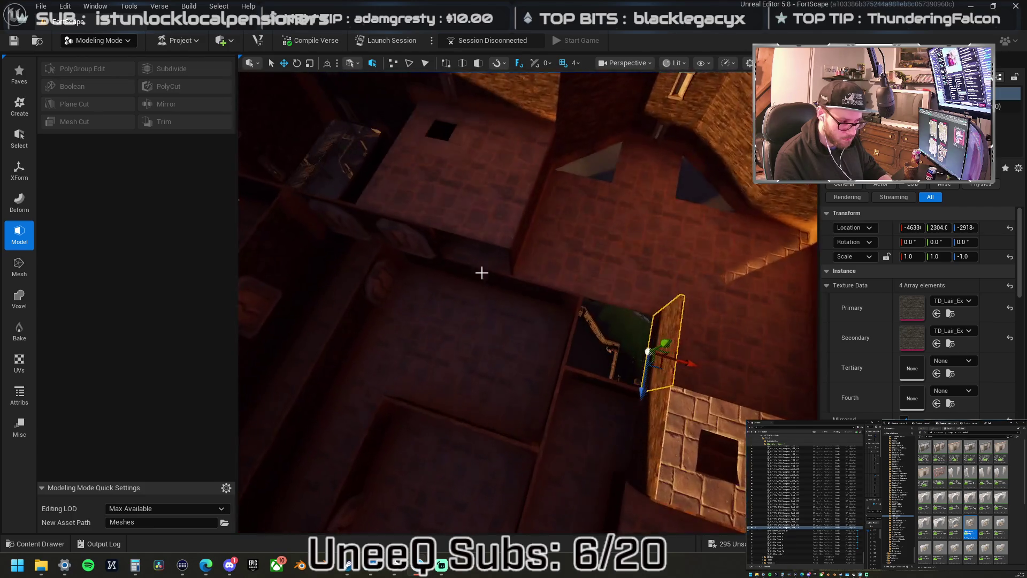
{"action": "left_click", "coordinate": [401, 229]}
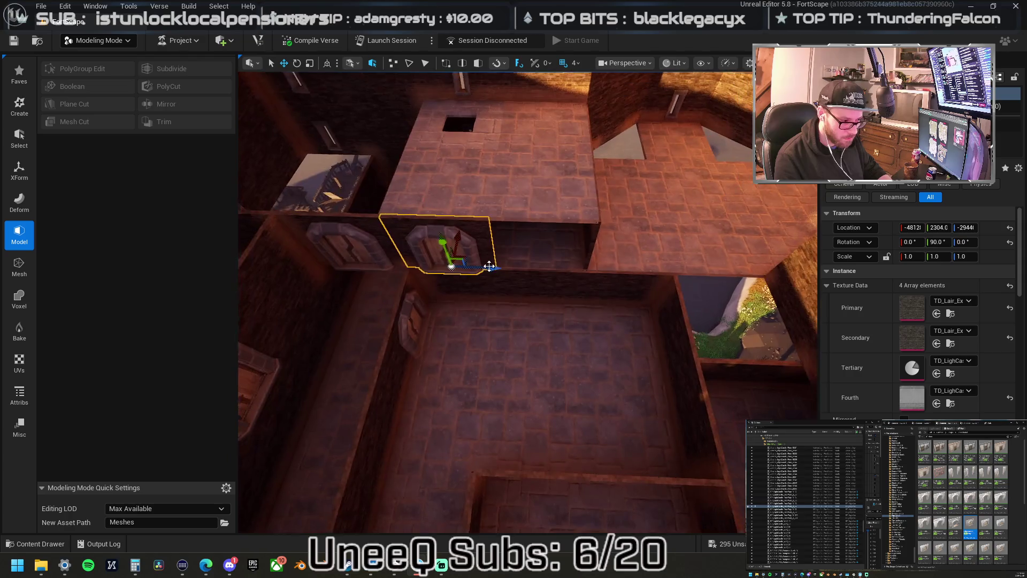
{"action": "mouse_move", "coordinate": [444, 265]}
{"action": "left_mouse_down"}
{"action": "mouse_move", "coordinate": [653, 269]}
{"action": "mouse_move", "coordinate": [683, 311]}
{"action": "left_mouse_up"}
Move the panel above the doorway to the left wall and drag the longer floor plane.
{"action": "left_click", "coordinate": [683, 310]}
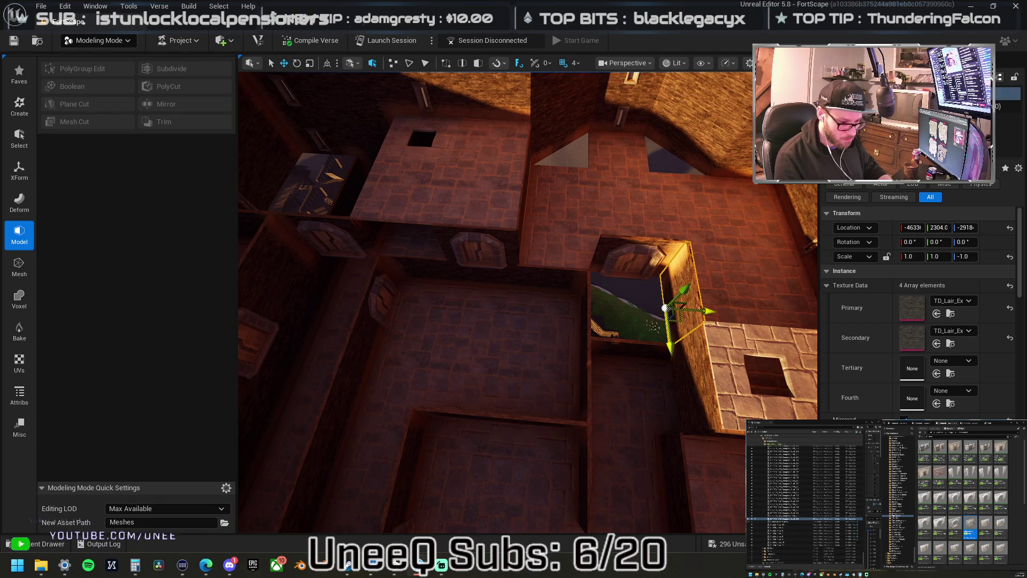
{"action": "left_click", "coordinate": [576, 265]}
{"action": "mouse_move", "coordinate": [539, 276]}
{"action": "left_mouse_down"}
{"action": "mouse_move", "coordinate": [410, 259]}
{"action": "mouse_move", "coordinate": [446, 251]}
{"action": "mouse_move", "coordinate": [428, 222]}
{"action": "mouse_move", "coordinate": [489, 239]}
{"action": "left_mouse_up"}
{"action": "left_click", "coordinate": [576, 252]}
{"action": "left_click", "coordinate": [643, 255]}
{"action": "mouse_move", "coordinate": [672, 255]}
{"action": "left_mouse_down"}
{"action": "mouse_move", "coordinate": [501, 192]}
{"action": "mouse_move", "coordinate": [514, 220]}
{"action": "mouse_move", "coordinate": [688, 314]}
{"action": "left_mouse_up"}
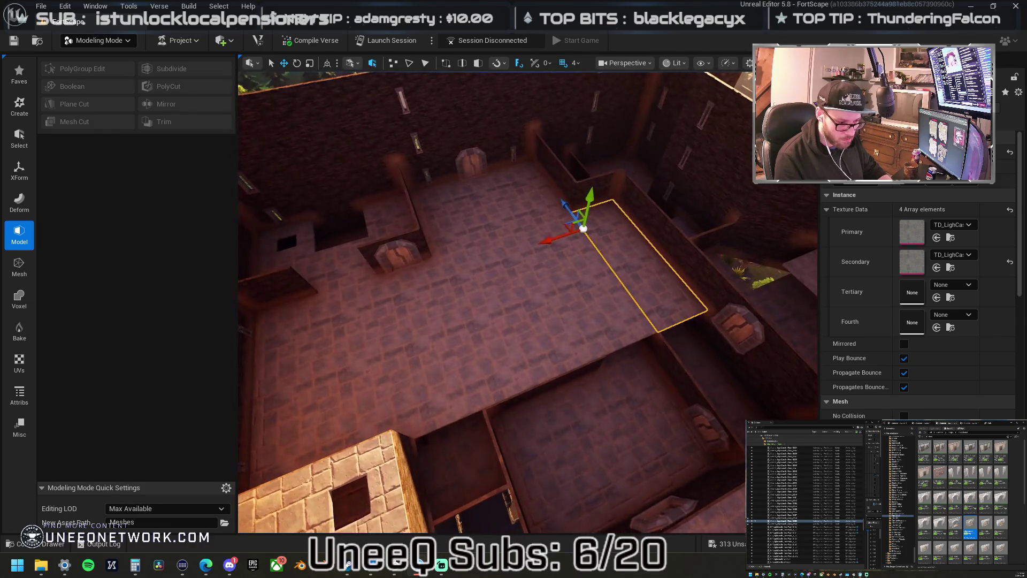
Slide the floor strip along X and move the larger floor tile toward the corner.
{"action": "mouse_move", "coordinate": [588, 334]}
{"action": "left_mouse_down"}
{"action": "mouse_move", "coordinate": [516, 342]}
{"action": "mouse_move", "coordinate": [429, 379]}
{"action": "mouse_move", "coordinate": [407, 365]}
{"action": "mouse_move", "coordinate": [409, 420]}
{"action": "mouse_move", "coordinate": [438, 438]}
{"action": "mouse_move", "coordinate": [513, 465]}
{"action": "mouse_move", "coordinate": [567, 455]}
{"action": "left_mouse_up"}
{"action": "mouse_move", "coordinate": [528, 403]}
{"action": "left_mouse_down"}
{"action": "mouse_move", "coordinate": [516, 394]}
{"action": "mouse_move", "coordinate": [527, 403]}
{"action": "left_mouse_up"}
{"action": "left_click", "coordinate": [521, 354]}
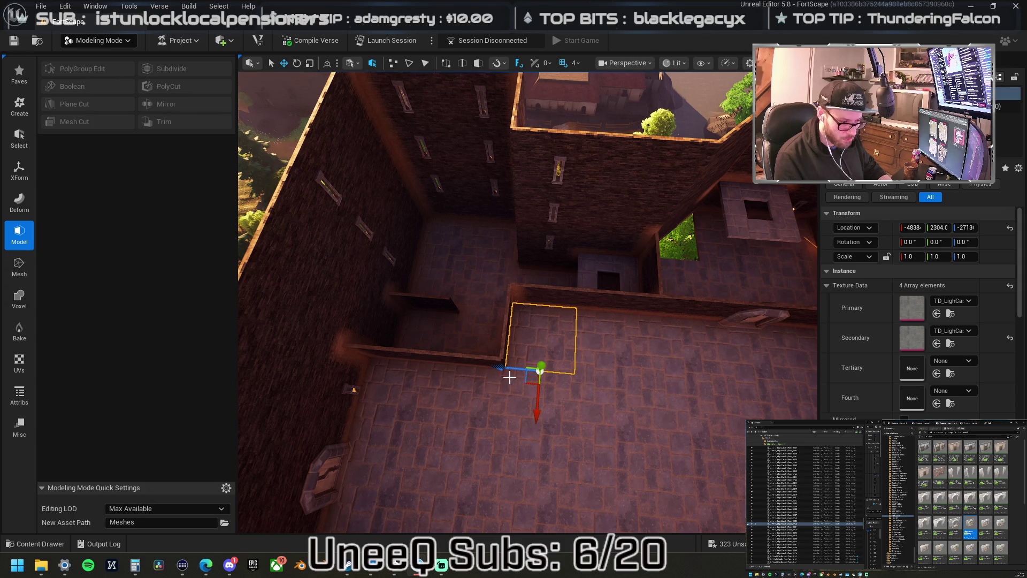
{"action": "left_click", "coordinate": [591, 351], "text": "ctrl"}
{"action": "mouse_move", "coordinate": [528, 387]}
{"action": "left_mouse_down"}
{"action": "mouse_move", "coordinate": [412, 390]}
{"action": "mouse_move", "coordinate": [400, 451]}
{"action": "left_mouse_up"}
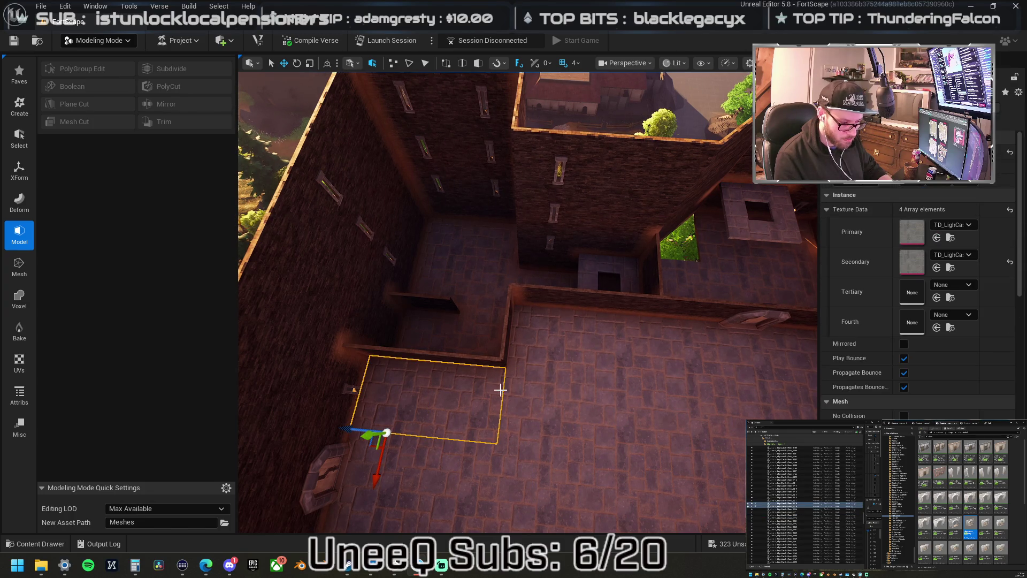
Raise two adjacent floor tiles above the floor and slide a tile along its axis.
{"action": "left_click", "coordinate": [541, 338], "text": "ctrl"}
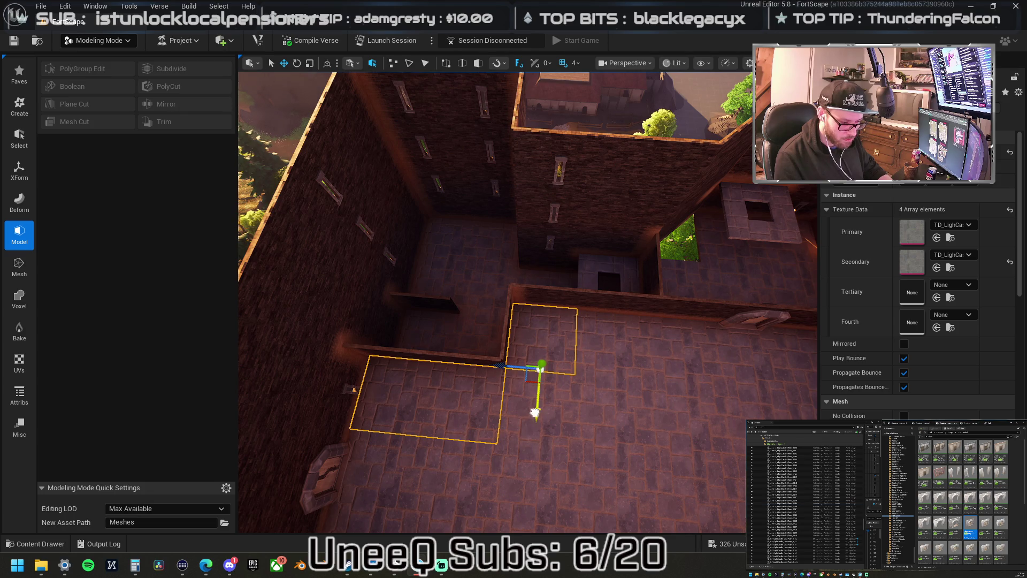
{"action": "left_click_drag", "start_coordinate": [535, 412], "coordinate": [551, 339]}
{"action": "left_click", "coordinate": [492, 324]}
{"action": "left_click", "coordinate": [422, 428], "text": "ctrl"}
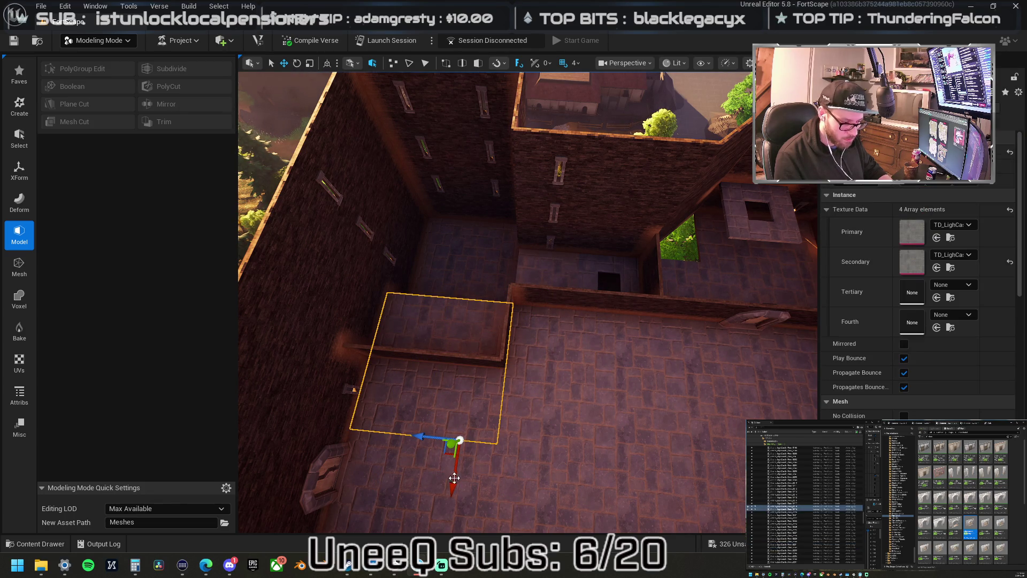
{"action": "mouse_move", "coordinate": [452, 485]}
{"action": "left_mouse_down"}
{"action": "mouse_move", "coordinate": [496, 328]}
{"action": "mouse_move", "coordinate": [513, 321]}
{"action": "mouse_move", "coordinate": [497, 321]}
{"action": "mouse_move", "coordinate": [556, 322]}
{"action": "left_mouse_up"}
Move the trapdoor-hole tile along Y and Z, then select two nearby floor tiles.
{"action": "left_click_drag", "start_coordinate": [567, 254], "coordinate": [567, 255]}
{"action": "left_click", "coordinate": [586, 243]}
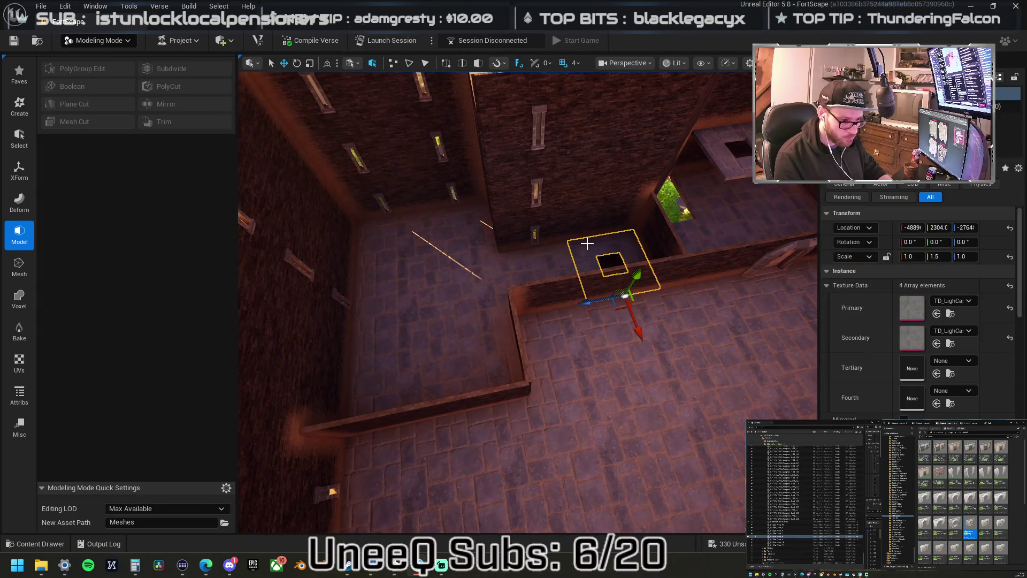
{"action": "left_click_drag", "start_coordinate": [637, 274], "coordinate": [653, 235]}
{"action": "mouse_move", "coordinate": [639, 275]}
{"action": "left_mouse_down"}
{"action": "mouse_move", "coordinate": [530, 265]}
{"action": "mouse_move", "coordinate": [390, 294]}
{"action": "mouse_move", "coordinate": [406, 278]}
{"action": "mouse_move", "coordinate": [428, 321]}
{"action": "mouse_move", "coordinate": [438, 267]}
{"action": "mouse_move", "coordinate": [418, 281]}
{"action": "mouse_move", "coordinate": [482, 241]}
{"action": "mouse_move", "coordinate": [470, 224]}
{"action": "mouse_move", "coordinate": [503, 240]}
{"action": "left_mouse_up"}
{"action": "left_click", "coordinate": [524, 268]}
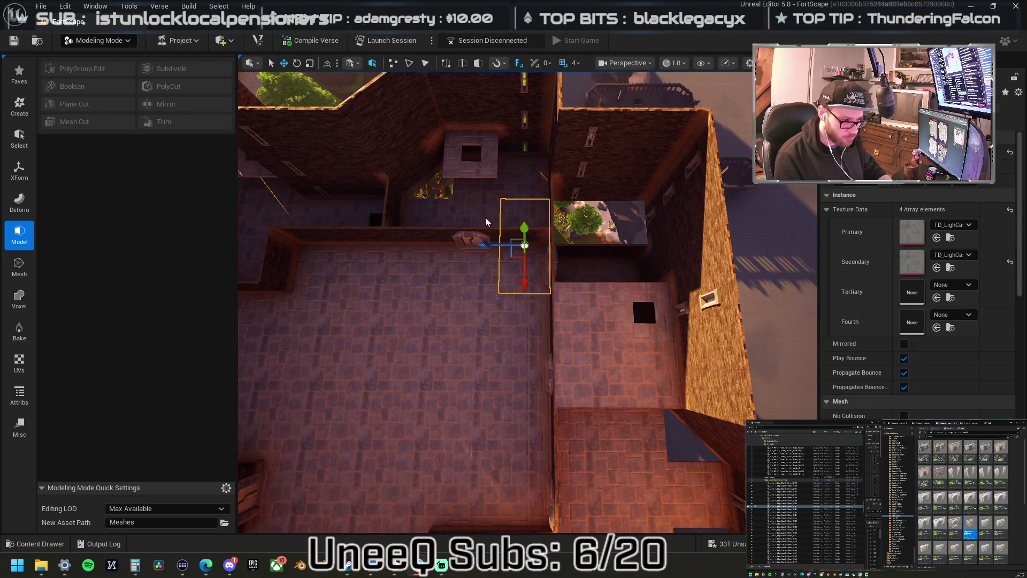
{"action": "left_click", "coordinate": [485, 217], "text": "ctrl"}
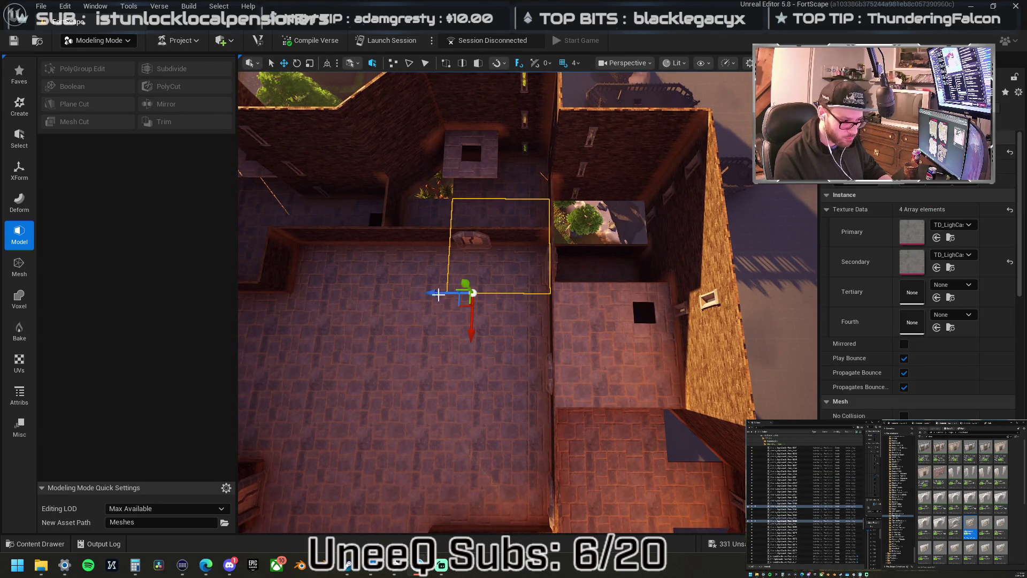
{"action": "mouse_move", "coordinate": [436, 293]}
{"action": "left_mouse_down"}
{"action": "mouse_move", "coordinate": [529, 262]}
{"action": "mouse_move", "coordinate": [556, 280]}
{"action": "left_mouse_up"}
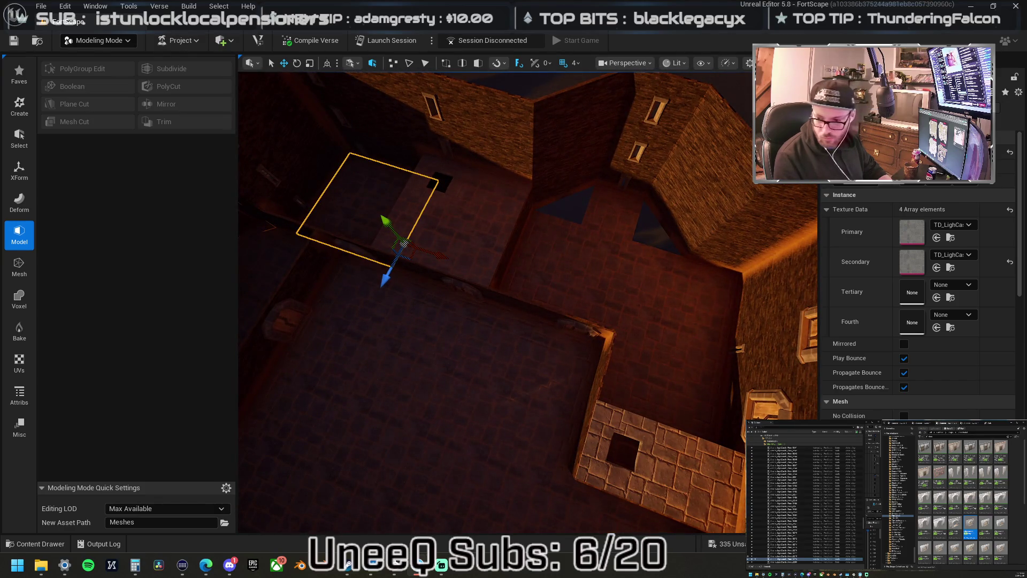
Place a Floor_Wedge_B piece, move it to the left wall and rotate it into the corner.
{"action": "left_click", "coordinate": [551, 235]}
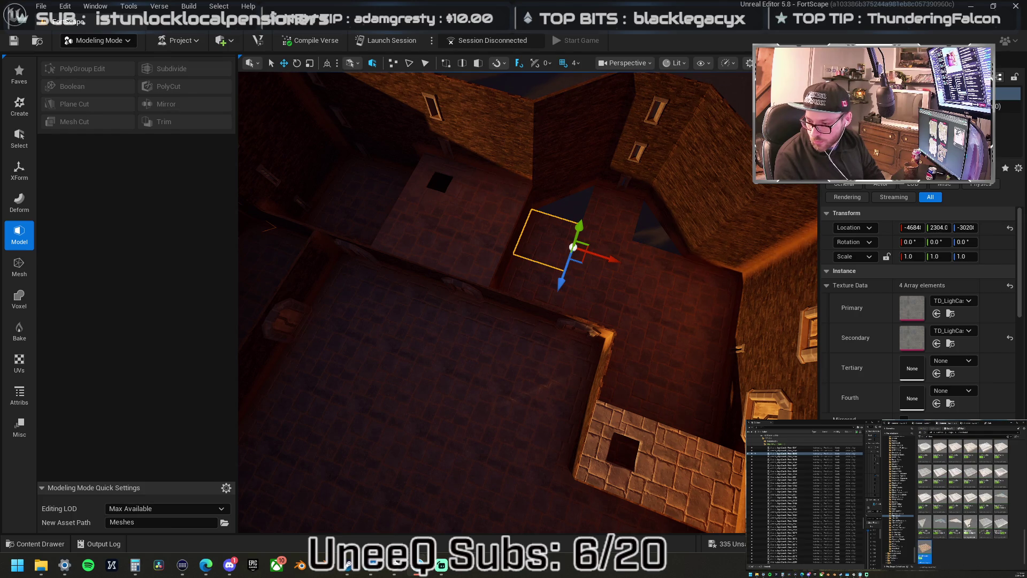
{"action": "mouse_move", "coordinate": [1026, 324]}
{"action": "left_mouse_down"}
{"action": "mouse_move", "coordinate": [738, 323]}
{"action": "mouse_move", "coordinate": [598, 224]}
{"action": "left_mouse_up"}
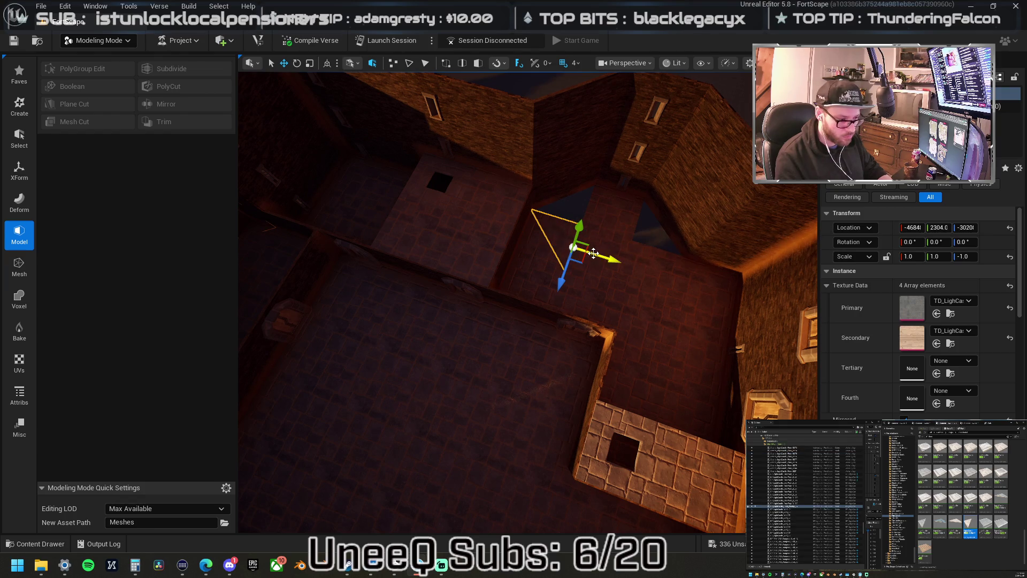
{"action": "mouse_move", "coordinate": [581, 262]}
{"action": "left_mouse_down"}
{"action": "mouse_move", "coordinate": [597, 225]}
{"action": "mouse_move", "coordinate": [568, 258]}
{"action": "left_mouse_up"}
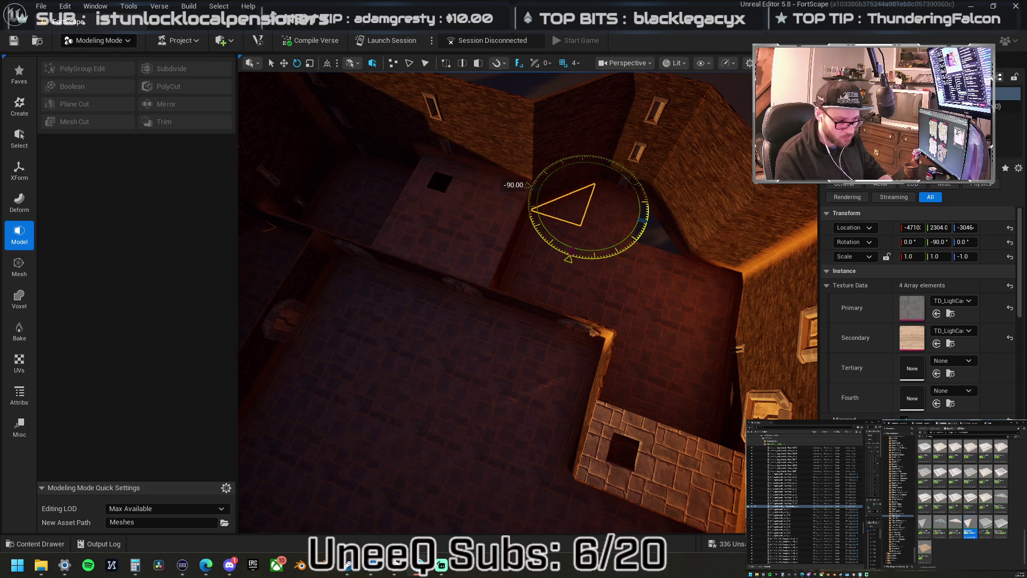
{"action": "key", "text": "w"}
{"action": "left_click_drag", "start_coordinate": [535, 211], "coordinate": [658, 248]}
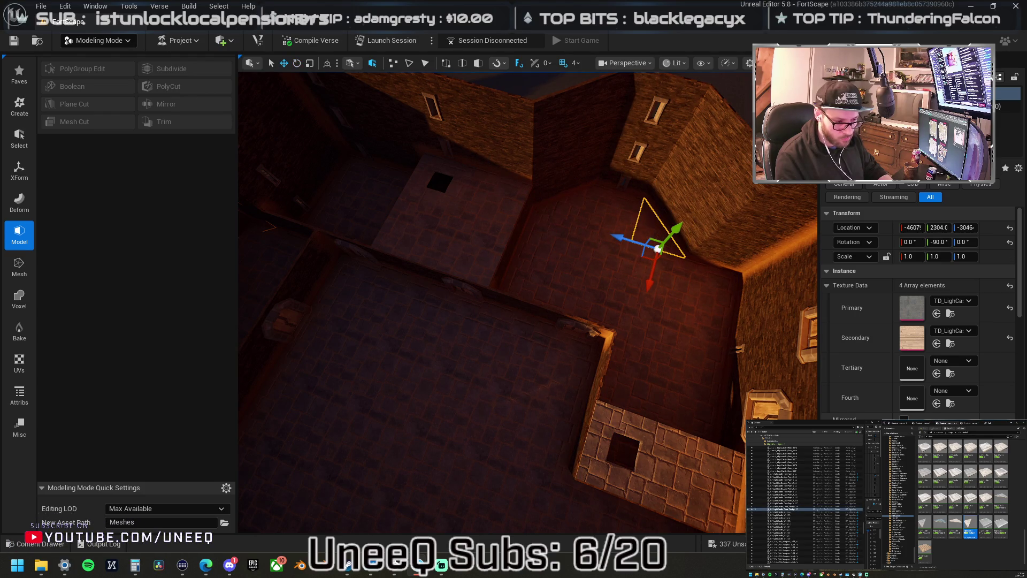
{"action": "scroll", "coordinate": [652, 283], "scroll_direction": "down", "scroll_amount": 5}
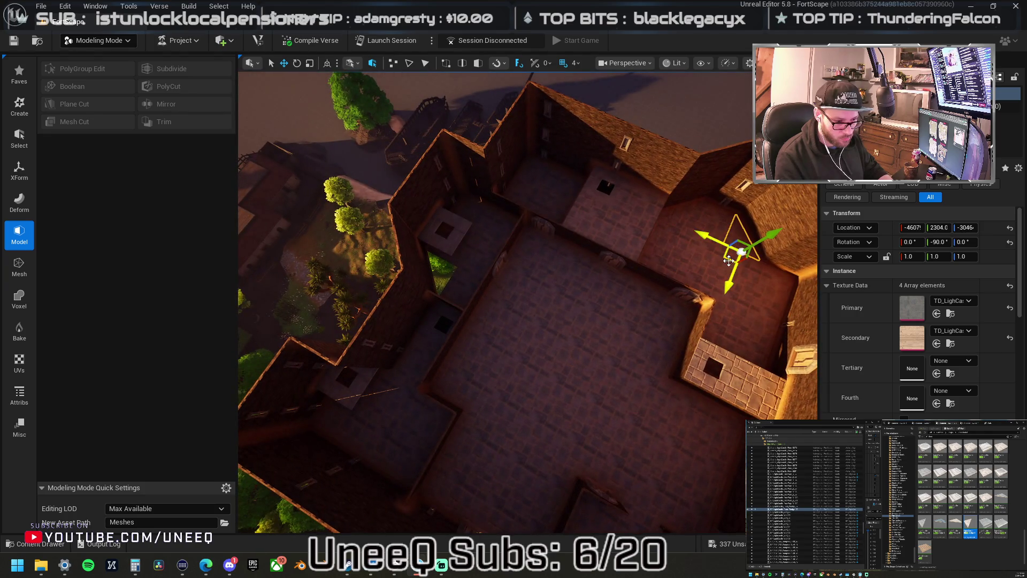
{"action": "mouse_move", "coordinate": [726, 260]}
{"action": "left_mouse_down"}
{"action": "mouse_move", "coordinate": [420, 271]}
{"action": "mouse_move", "coordinate": [422, 290]}
{"action": "left_mouse_up"}
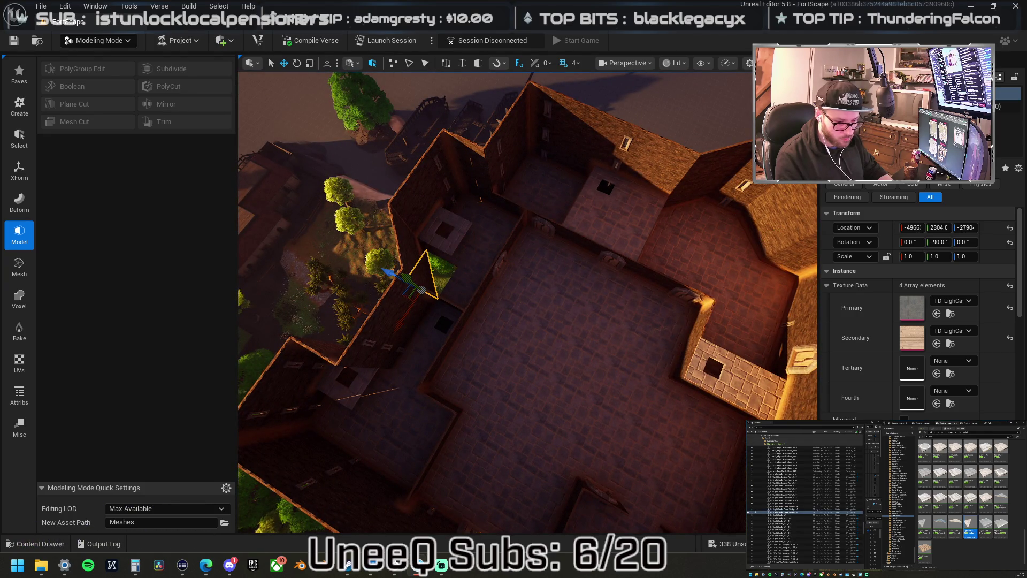
{"action": "mouse_move", "coordinate": [484, 285]}
{"action": "left_mouse_down"}
{"action": "mouse_move", "coordinate": [476, 325]}
{"action": "mouse_move", "coordinate": [364, 348]}
{"action": "mouse_move", "coordinate": [364, 240]}
{"action": "mouse_move", "coordinate": [364, 318]}
{"action": "mouse_move", "coordinate": [364, 299]}
{"action": "mouse_move", "coordinate": [304, 266]}
{"action": "mouse_move", "coordinate": [434, 335]}
{"action": "left_mouse_up"}
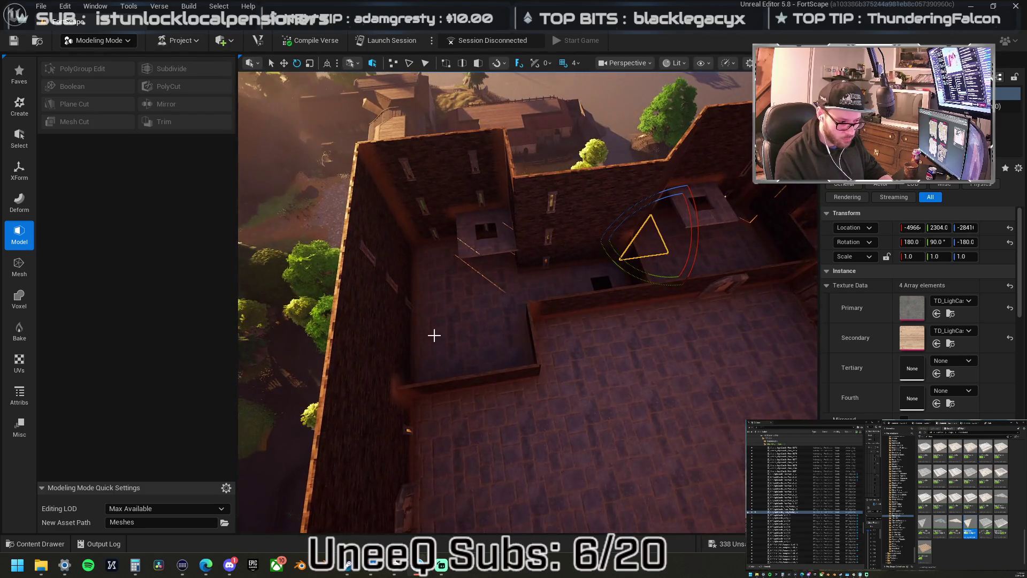
Multi-select the floor pieces across the upper floor and frame them in view.
{"action": "left_click", "coordinate": [438, 269]}
{"action": "left_click", "coordinate": [455, 339], "text": "ctrl"}
{"action": "left_click", "coordinate": [491, 339], "text": "ctrl"}
{"action": "left_click", "coordinate": [507, 294], "text": "ctrl"}
{"action": "left_click", "coordinate": [559, 335], "text": "ctrl"}
{"action": "left_click", "coordinate": [642, 329], "text": "ctrl"}
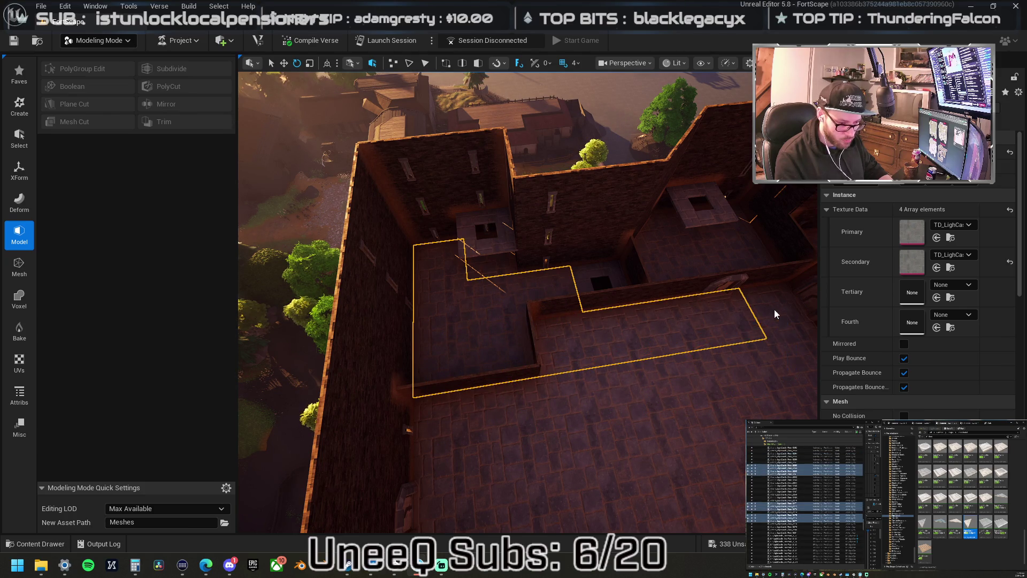
{"action": "key", "text": "f"}
{"action": "left_click", "coordinate": [641, 267], "text": "ctrl"}
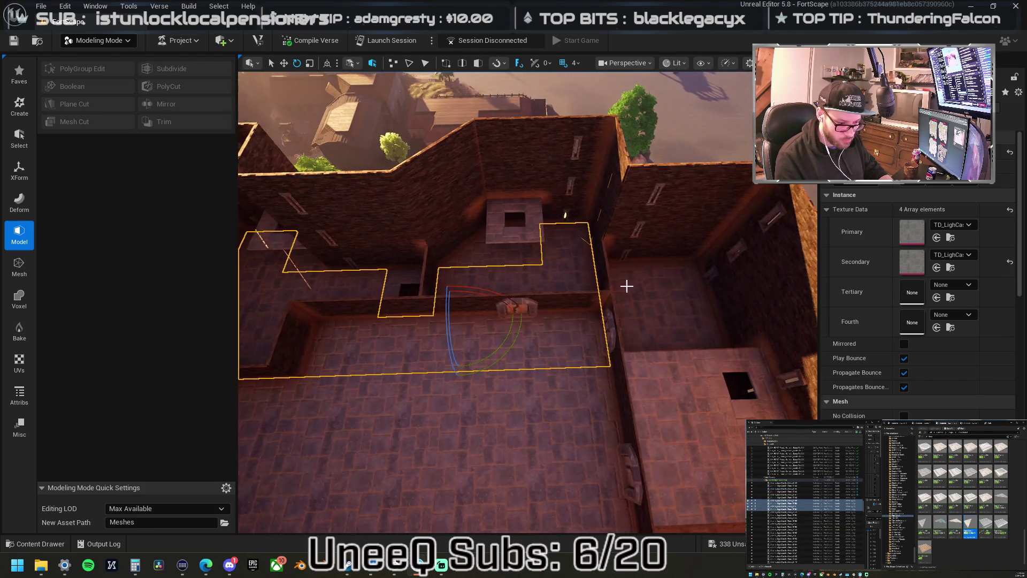
{"action": "left_click", "coordinate": [636, 327], "text": "ctrl"}
{"action": "mouse_move", "coordinate": [637, 326]}
{"action": "left_mouse_down"}
{"action": "mouse_move", "coordinate": [688, 243]}
{"action": "mouse_move", "coordinate": [675, 203]}
{"action": "mouse_move", "coordinate": [683, 187]}
{"action": "left_mouse_up"}
{"action": "left_click_drag", "start_coordinate": [518, 290], "coordinate": [517, 300]}
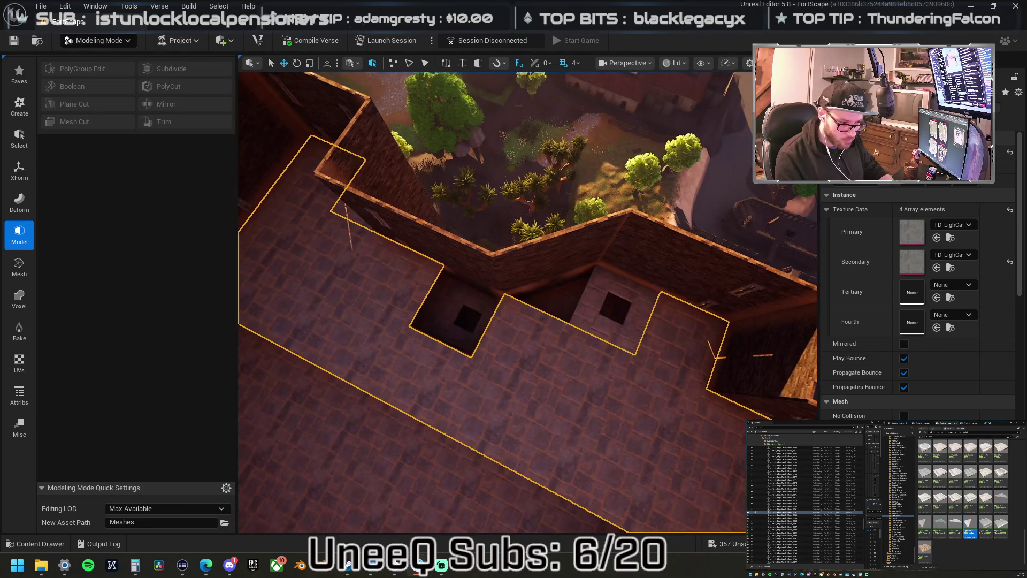
Move the small triangle floor piece along Y and lower the square tile over the hole.
{"action": "left_click", "coordinate": [591, 276]}
{"action": "left_click_drag", "start_coordinate": [595, 264], "coordinate": [602, 249]}
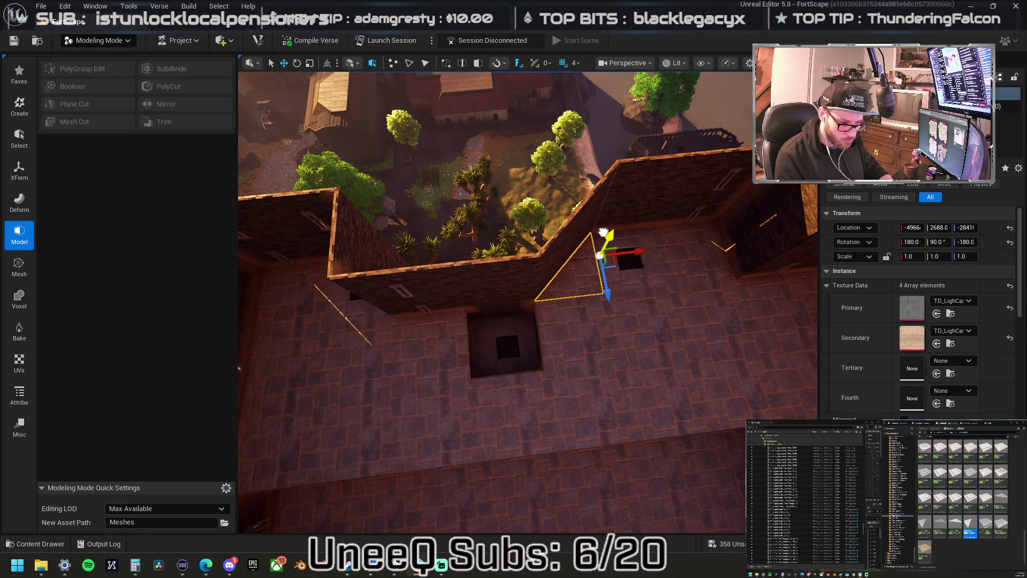
{"action": "left_click_drag", "start_coordinate": [559, 335], "coordinate": [519, 335]}
{"action": "left_click", "coordinate": [519, 334]}
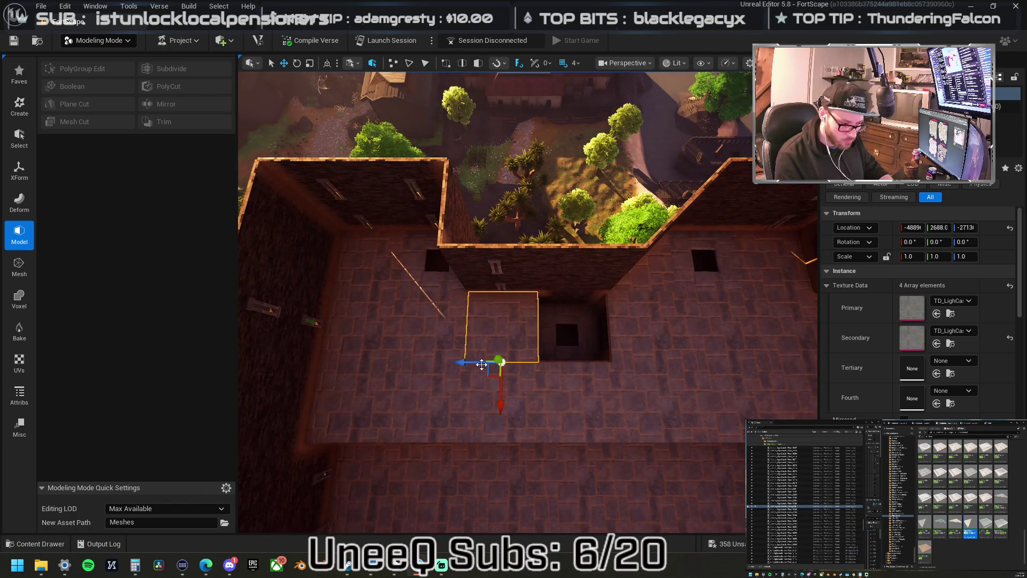
{"action": "mouse_move", "coordinate": [459, 362]}
{"action": "left_mouse_down"}
{"action": "mouse_move", "coordinate": [532, 361]}
{"action": "mouse_move", "coordinate": [358, 273]}
{"action": "mouse_move", "coordinate": [378, 172]}
{"action": "mouse_move", "coordinate": [358, 134]}
{"action": "mouse_move", "coordinate": [604, 248]}
{"action": "mouse_move", "coordinate": [632, 221]}
{"action": "mouse_move", "coordinate": [629, 274]}
{"action": "mouse_move", "coordinate": [641, 299]}
{"action": "mouse_move", "coordinate": [653, 293]}
{"action": "left_mouse_up"}
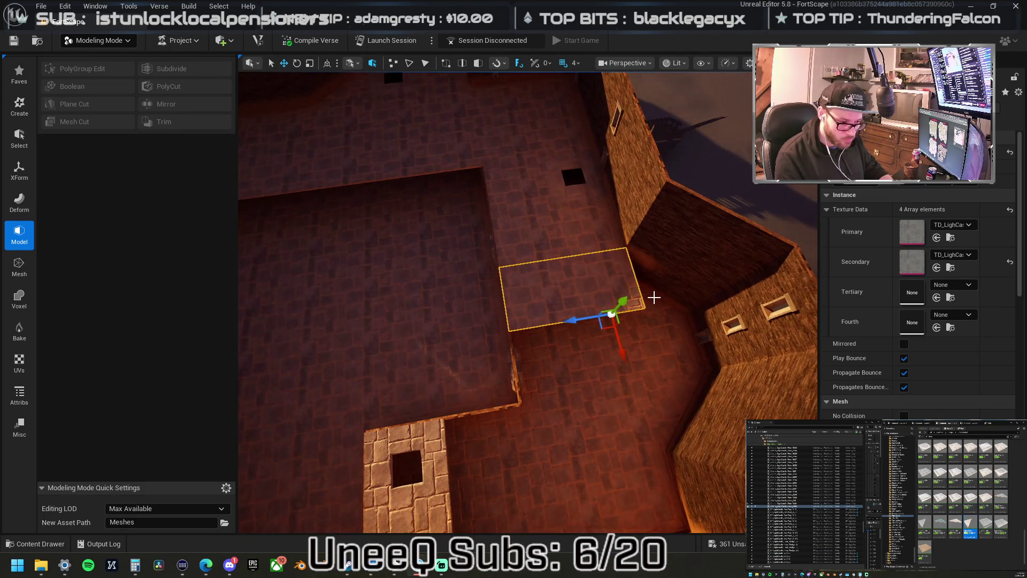
Add four more floor tiles to the selection and look down on the selected floor.
{"action": "left_click", "coordinate": [673, 342], "text": "ctrl"}
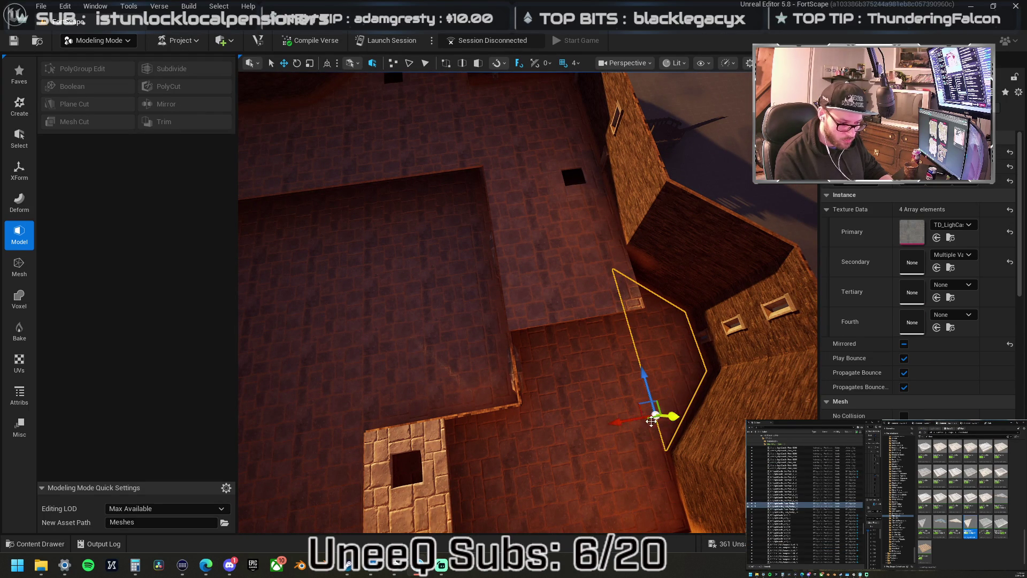
{"action": "left_click", "coordinate": [541, 368], "text": "ctrl"}
{"action": "left_click", "coordinate": [488, 486], "text": "ctrl"}
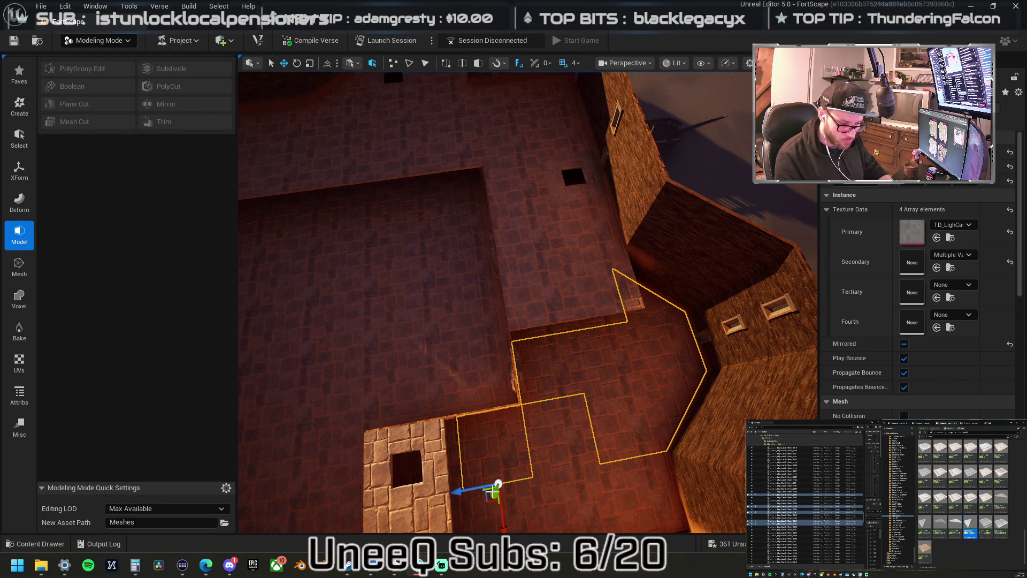
{"action": "left_click", "coordinate": [544, 451], "text": "ctrl"}
{"action": "left_click_drag", "start_coordinate": [544, 451], "coordinate": [613, 287]}
{"action": "middle_click", "coordinate": [620, 263]}
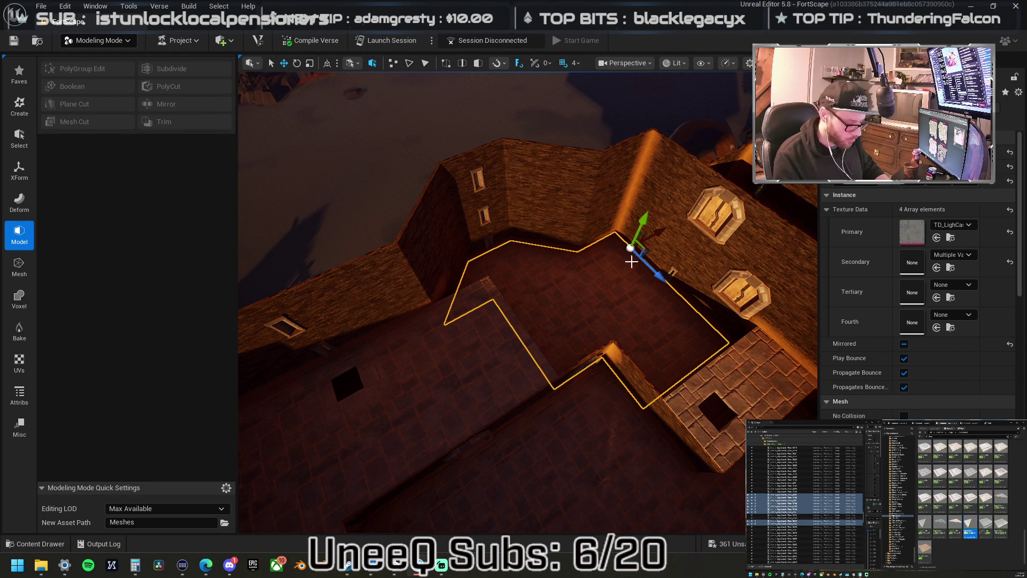
{"action": "left_click_drag", "start_coordinate": [592, 256], "coordinate": [564, 277]}
Select the L-shaped and lower-row floor pieces, then nudge one small piece sideways along X.
{"action": "left_click", "coordinate": [540, 256]}
{"action": "left_click", "coordinate": [550, 316], "text": "ctrl"}
{"action": "left_click", "coordinate": [551, 353], "text": "ctrl"}
{"action": "left_click", "coordinate": [465, 369], "text": "ctrl"}
{"action": "left_click", "coordinate": [460, 428], "text": "ctrl"}
{"action": "left_click", "coordinate": [529, 436], "text": "ctrl"}
{"action": "left_click", "coordinate": [573, 433], "text": "ctrl"}
{"action": "left_click", "coordinate": [687, 422], "text": "ctrl"}
{"action": "left_click", "coordinate": [650, 391], "text": "ctrl"}
{"action": "left_click", "coordinate": [661, 353], "text": "ctrl"}
{"action": "left_click", "coordinate": [612, 318], "text": "ctrl"}
{"action": "left_click", "coordinate": [661, 304], "text": "ctrl"}
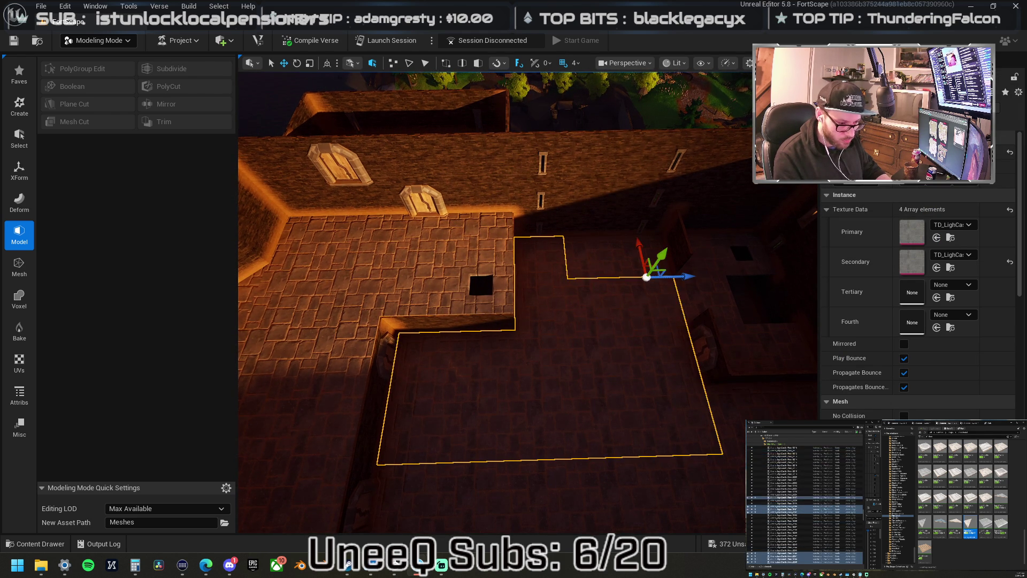
{"action": "left_click", "coordinate": [446, 265]}
{"action": "left_click_drag", "start_coordinate": [499, 283], "coordinate": [564, 294]}
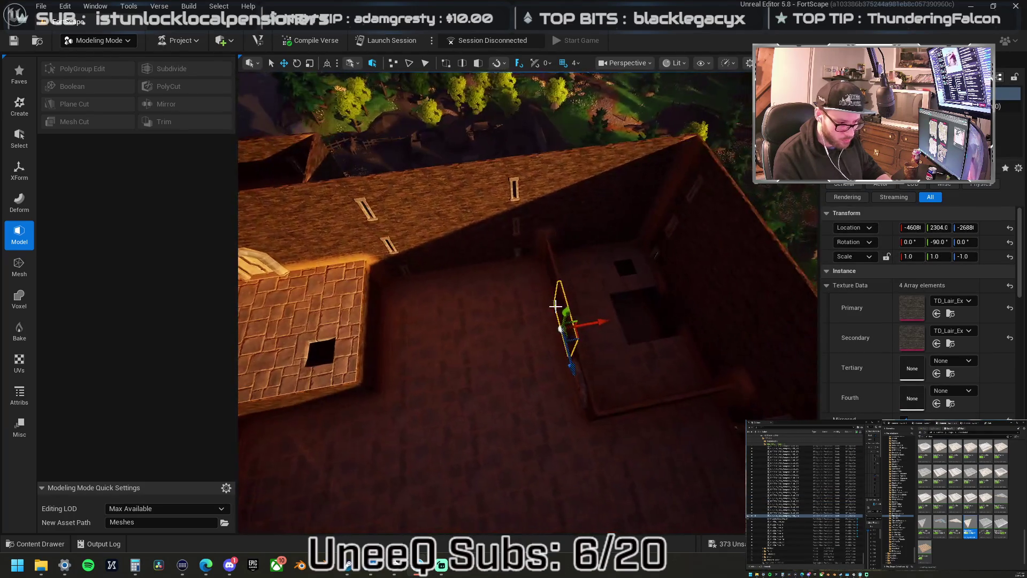
Ctrl-select the first stone floor tiles along the wall and left side.
{"action": "left_click", "coordinate": [619, 332]}
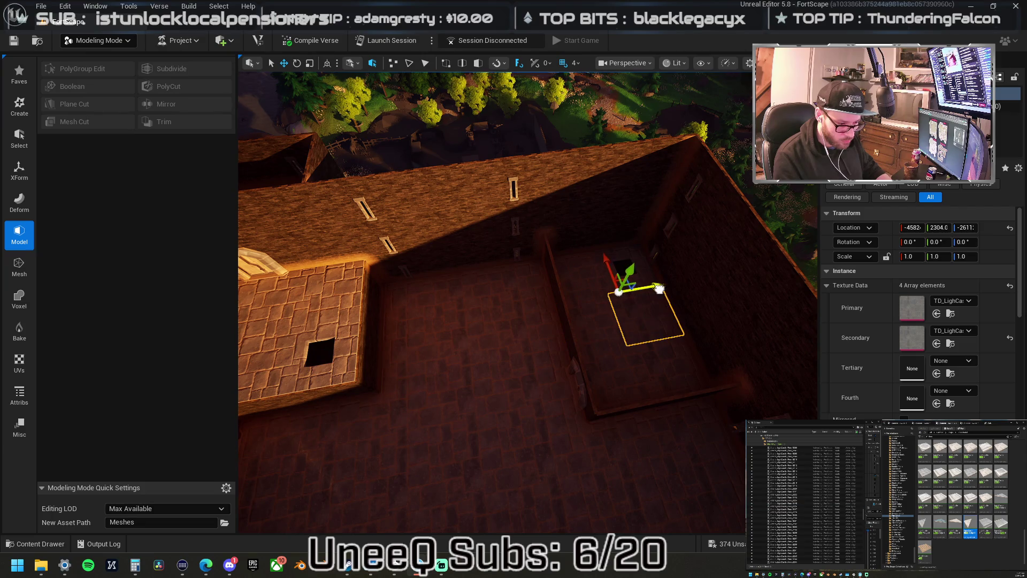
{"action": "left_click", "coordinate": [642, 321], "text": "ctrl"}
{"action": "left_click", "coordinate": [669, 362], "text": "ctrl"}
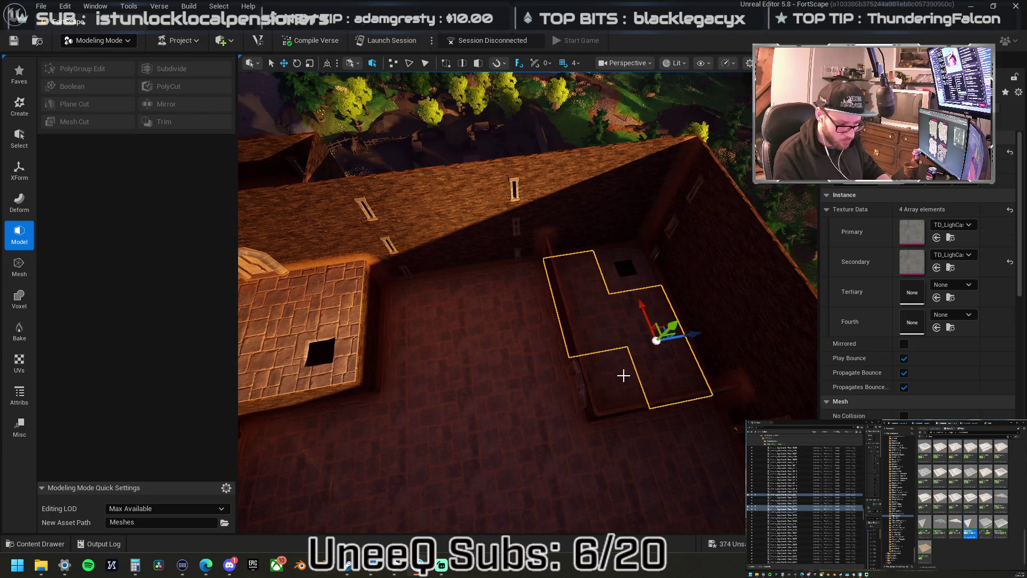
{"action": "left_click", "coordinate": [514, 291], "text": "ctrl"}
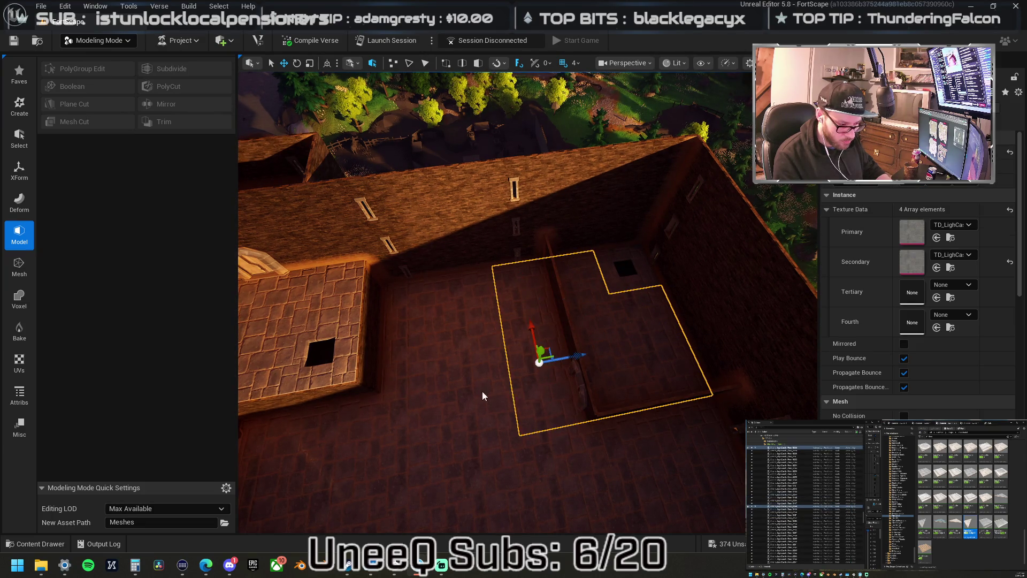
{"action": "left_click", "coordinate": [483, 390], "text": "ctrl"}
{"action": "left_click", "coordinate": [470, 305], "text": "ctrl"}
{"action": "left_click", "coordinate": [426, 316], "text": "ctrl"}
{"action": "left_click", "coordinate": [428, 340], "text": "ctrl"}
{"action": "left_click", "coordinate": [434, 398], "text": "ctrl"}
Add more floor tiles toward the lower left to the selection.
{"action": "mouse_move", "coordinate": [461, 409]}
{"action": "left_mouse_down"}
{"action": "mouse_move", "coordinate": [455, 360]}
{"action": "mouse_move", "coordinate": [426, 307]}
{"action": "mouse_move", "coordinate": [501, 297]}
{"action": "left_mouse_up"}
{"action": "left_click", "coordinate": [478, 305], "text": "ctrl"}
{"action": "left_click", "coordinate": [409, 325], "text": "ctrl"}
{"action": "left_click", "coordinate": [364, 338], "text": "ctrl"}
{"action": "left_click", "coordinate": [375, 369], "text": "ctrl"}
{"action": "left_click", "coordinate": [514, 344], "text": "ctrl"}
{"action": "left_click", "coordinate": [459, 408], "text": "ctrl"}
{"action": "left_click", "coordinate": [390, 420], "text": "ctrl"}
Add the remaining tiles closing the inner gap, then raise the whole selected layer upward.
{"action": "left_click_drag", "start_coordinate": [390, 422], "coordinate": [406, 374]}
{"action": "scroll", "coordinate": [545, 294], "scroll_direction": "down", "scroll_amount": 5}
{"action": "left_click", "coordinate": [525, 307], "text": "ctrl"}
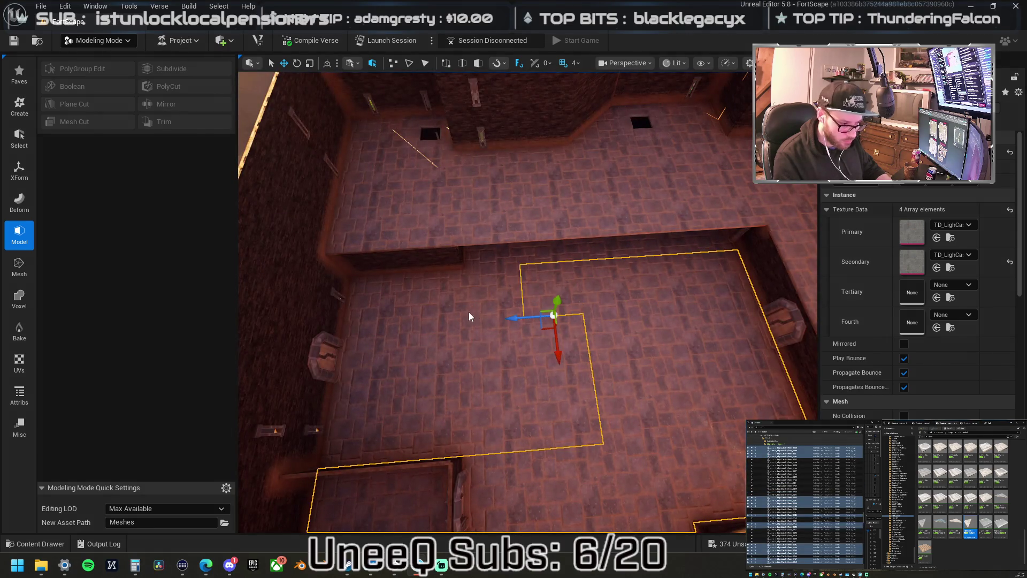
{"action": "left_click", "coordinate": [470, 316], "text": "ctrl"}
{"action": "left_click", "coordinate": [360, 317], "text": "ctrl"}
{"action": "left_click", "coordinate": [357, 409], "text": "ctrl"}
{"action": "left_click", "coordinate": [347, 463], "text": "ctrl"}
{"action": "left_click", "coordinate": [428, 381], "text": "ctrl"}
{"action": "left_click", "coordinate": [471, 407], "text": "ctrl"}
{"action": "left_click", "coordinate": [550, 379], "text": "ctrl"}
{"action": "left_click", "coordinate": [503, 361], "text": "ctrl"}
{"action": "left_click", "coordinate": [570, 394], "text": "ctrl"}
{"action": "scroll", "coordinate": [569, 393], "scroll_direction": "down", "scroll_amount": 3}
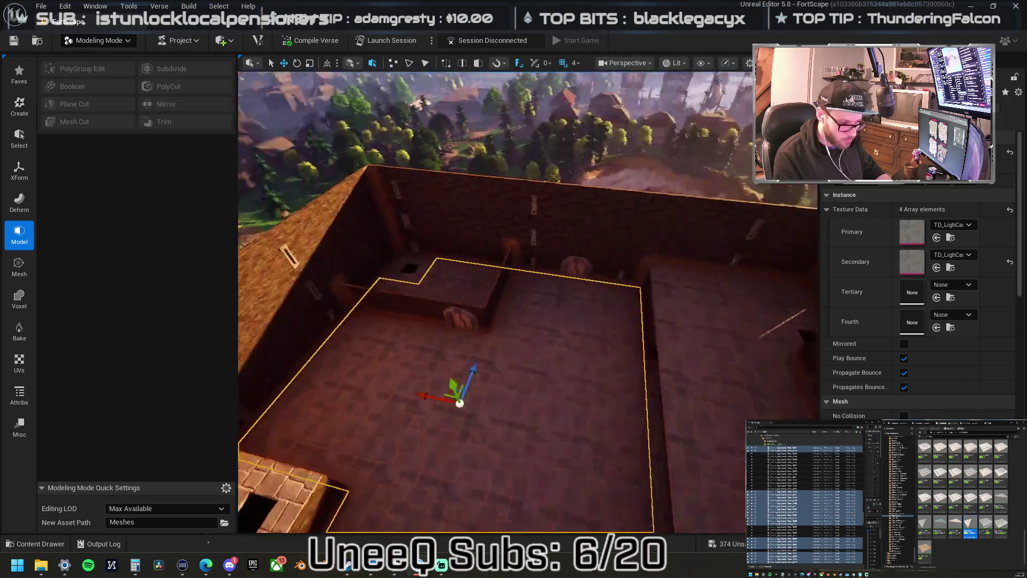
{"action": "mouse_move", "coordinate": [464, 378]}
{"action": "left_mouse_down"}
{"action": "mouse_move", "coordinate": [455, 336]}
{"action": "mouse_move", "coordinate": [428, 374]}
{"action": "mouse_move", "coordinate": [417, 321]}
{"action": "mouse_move", "coordinate": [492, 356]}
{"action": "mouse_move", "coordinate": [444, 310]}
{"action": "left_mouse_up"}
Fly through the courtyard to check the paving, then select the Chunk_11 terrain mesh.
{"action": "left_click", "coordinate": [560, 340]}
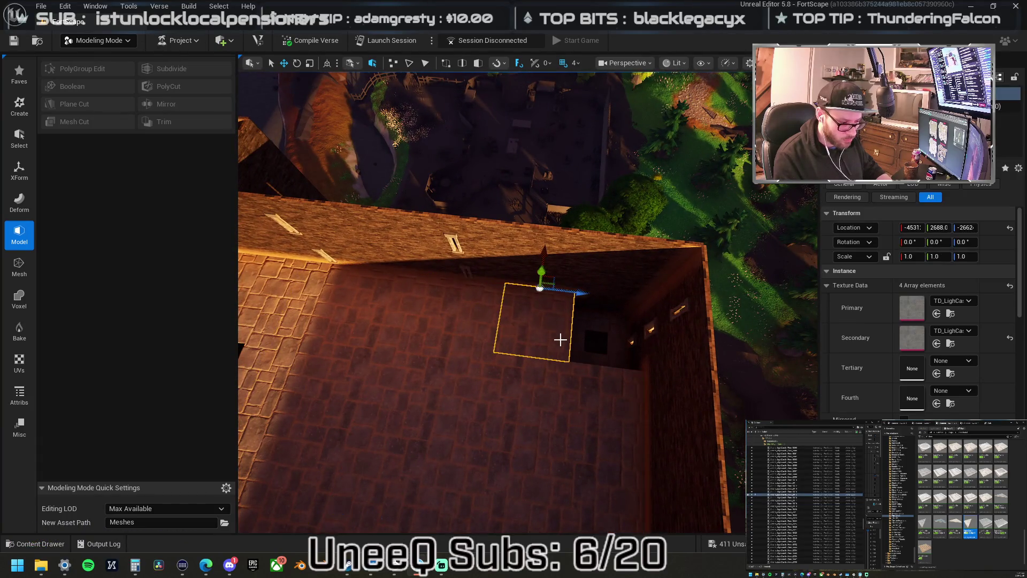
{"action": "mouse_move", "coordinate": [618, 297]}
{"action": "left_mouse_down"}
{"action": "mouse_move", "coordinate": [561, 224]}
{"action": "mouse_move", "coordinate": [541, 246]}
{"action": "mouse_move", "coordinate": [540, 214]}
{"action": "mouse_move", "coordinate": [533, 246]}
{"action": "left_mouse_up"}
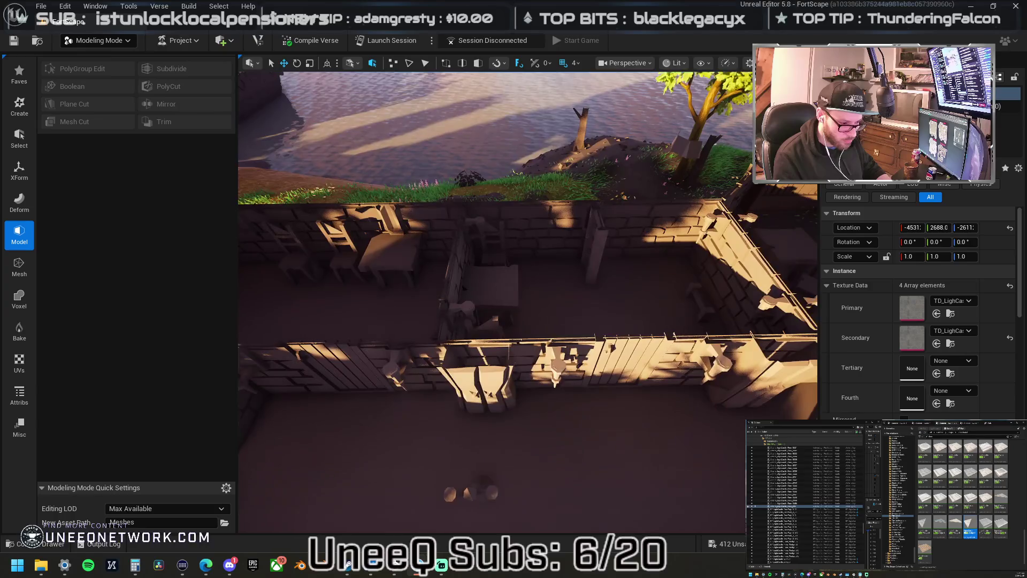
{"action": "left_click_drag", "start_coordinate": [532, 246], "coordinate": [526, 257]}
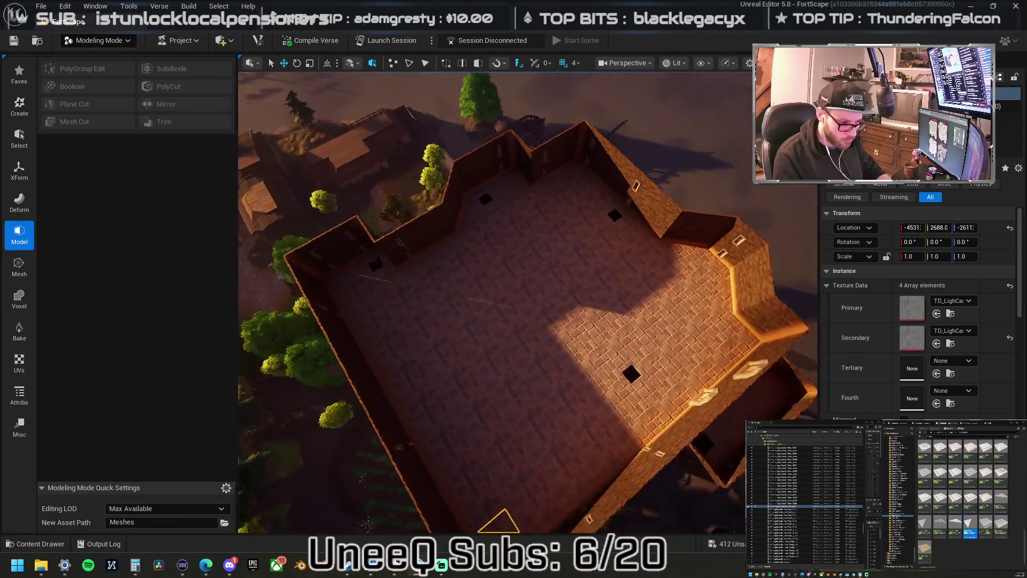
{"action": "left_click_drag", "start_coordinate": [526, 257], "coordinate": [527, 240]}
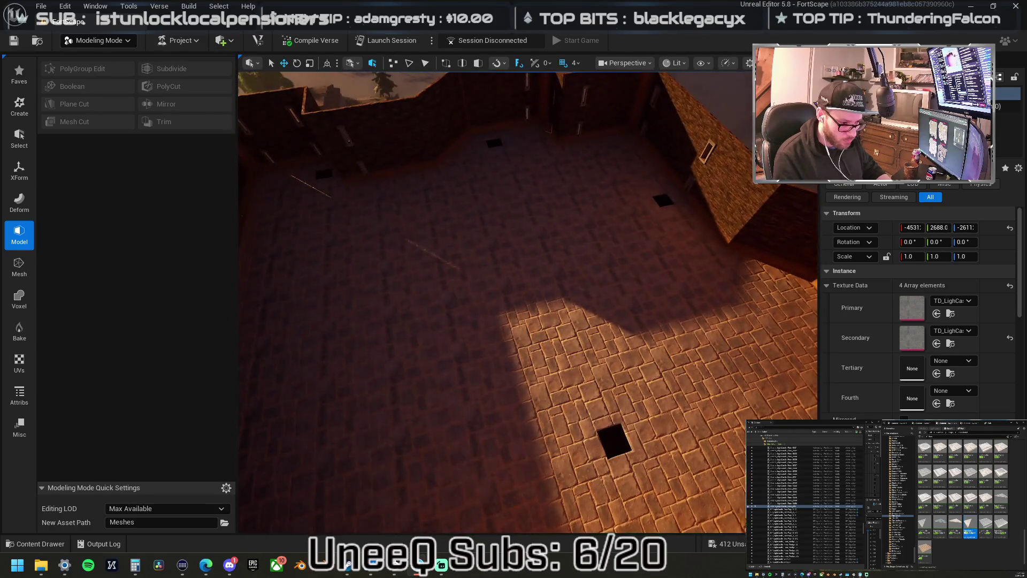
{"action": "mouse_move", "coordinate": [660, 312]}
{"action": "left_mouse_down"}
{"action": "mouse_move", "coordinate": [660, 320]}
{"action": "mouse_move", "coordinate": [660, 311]}
{"action": "left_mouse_up"}
{"action": "left_click", "coordinate": [660, 271]}
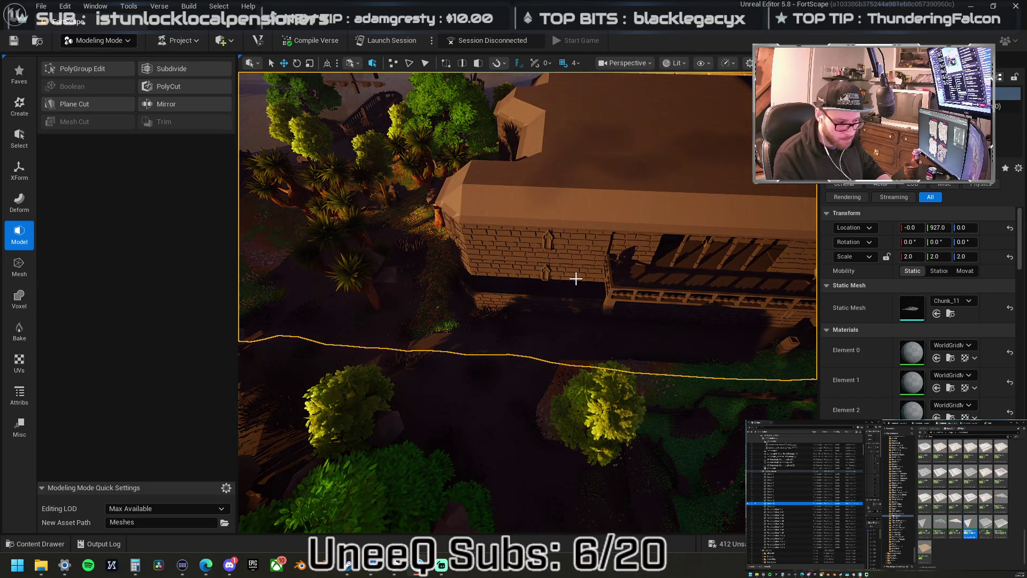
{"action": "left_click", "coordinate": [595, 212]}
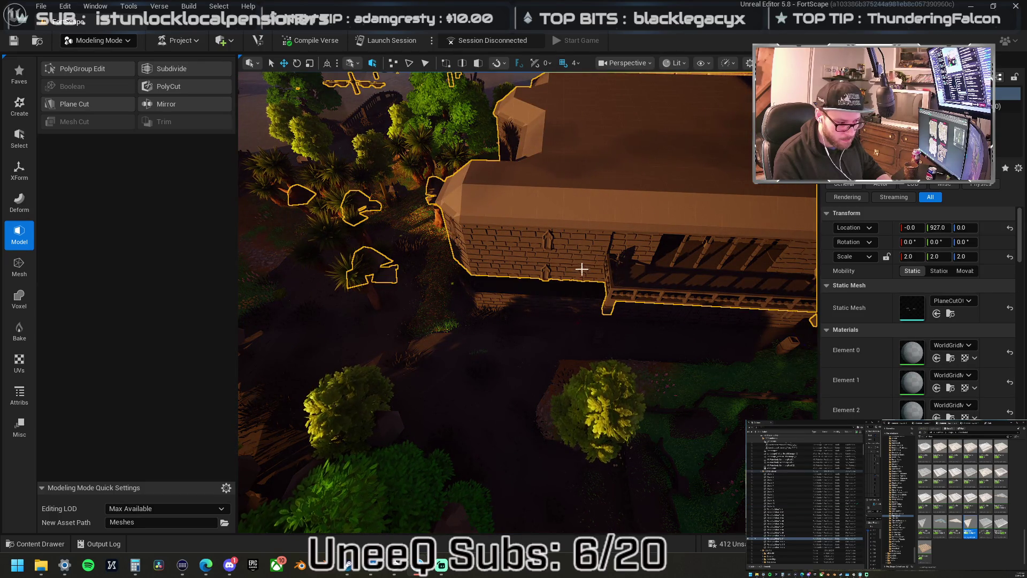
{"action": "key", "text": "f"}
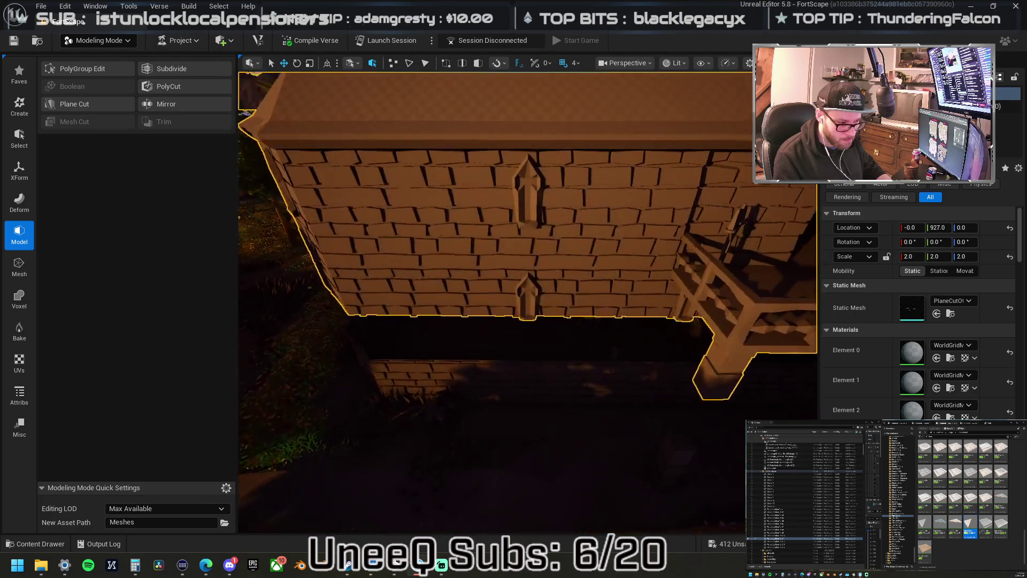
{"action": "key", "text": "w"}
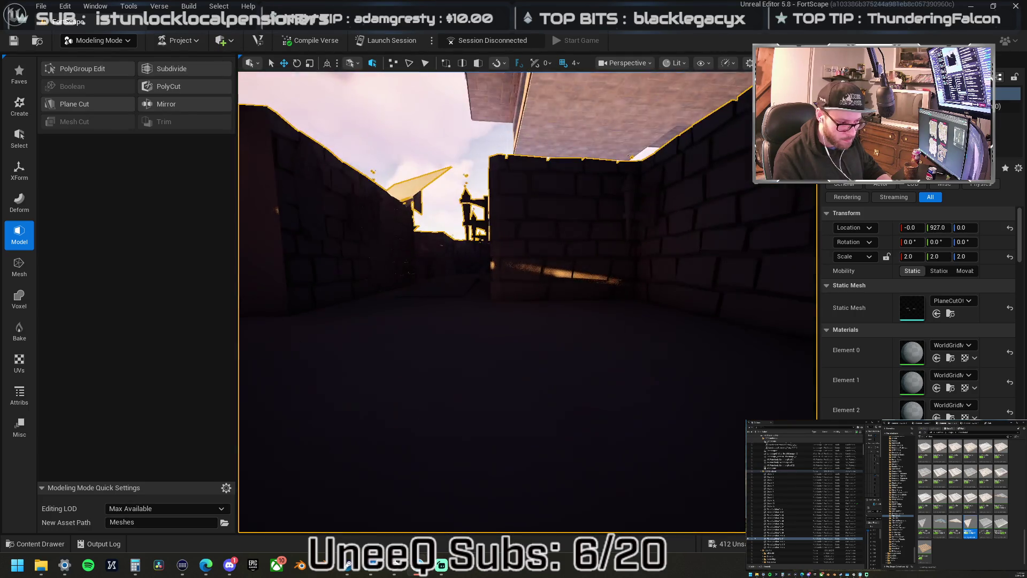
{"action": "key", "text": "s"}
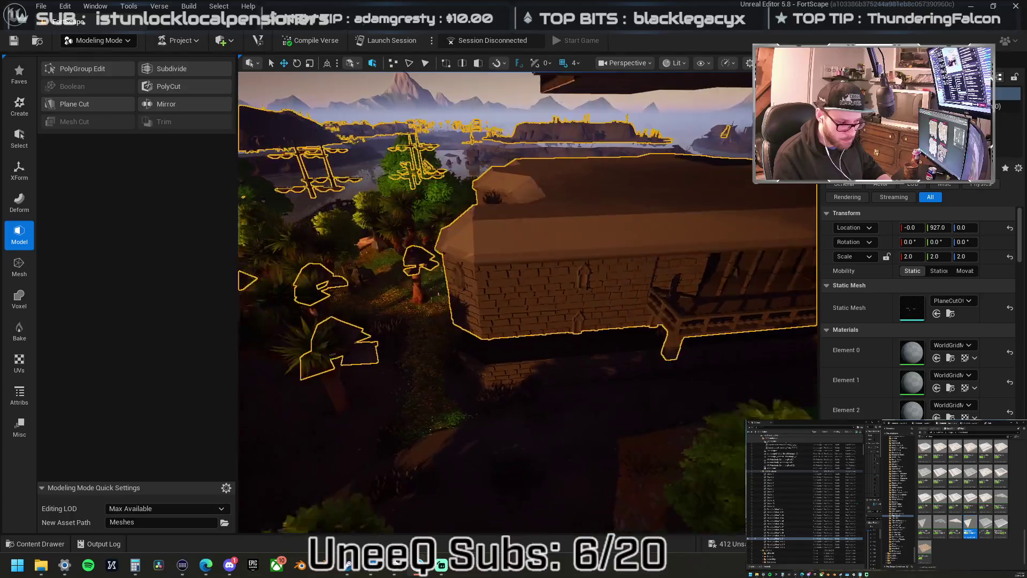
{"action": "key", "text": "d"}
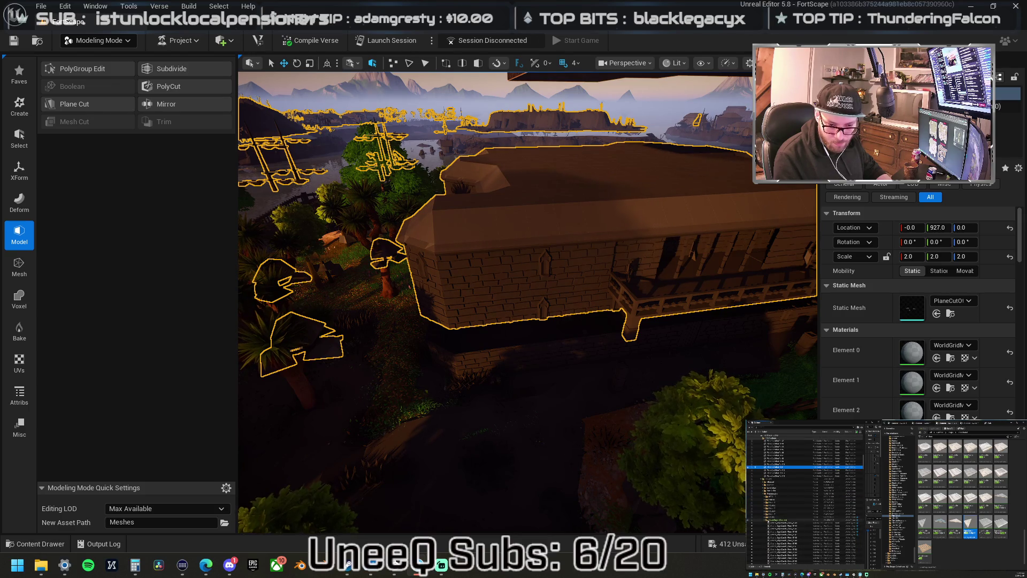
{"action": "left_click", "coordinate": [805, 467]}
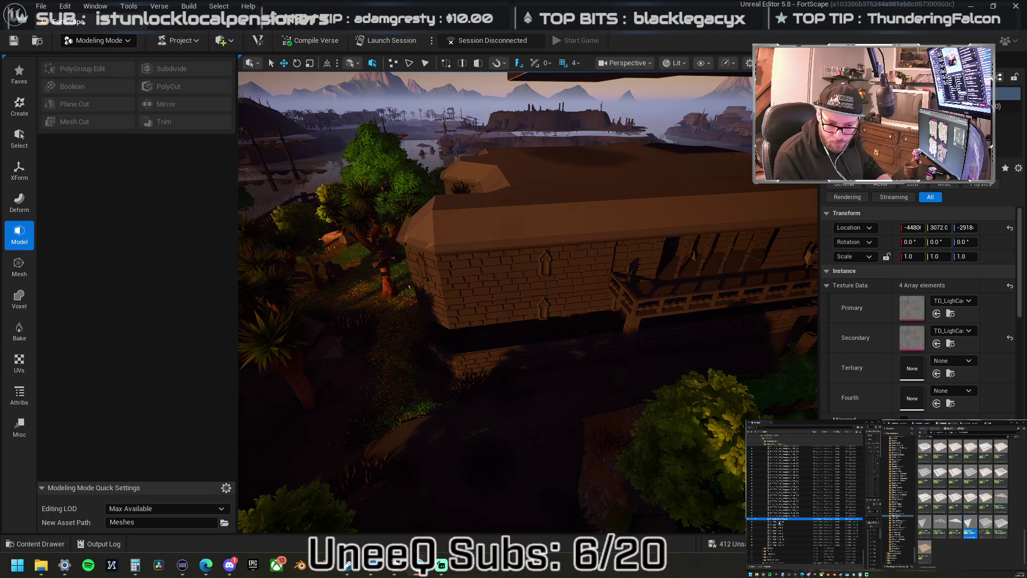
{"action": "left_click", "coordinate": [774, 519]}
{"action": "right_click", "coordinate": [774, 519]}
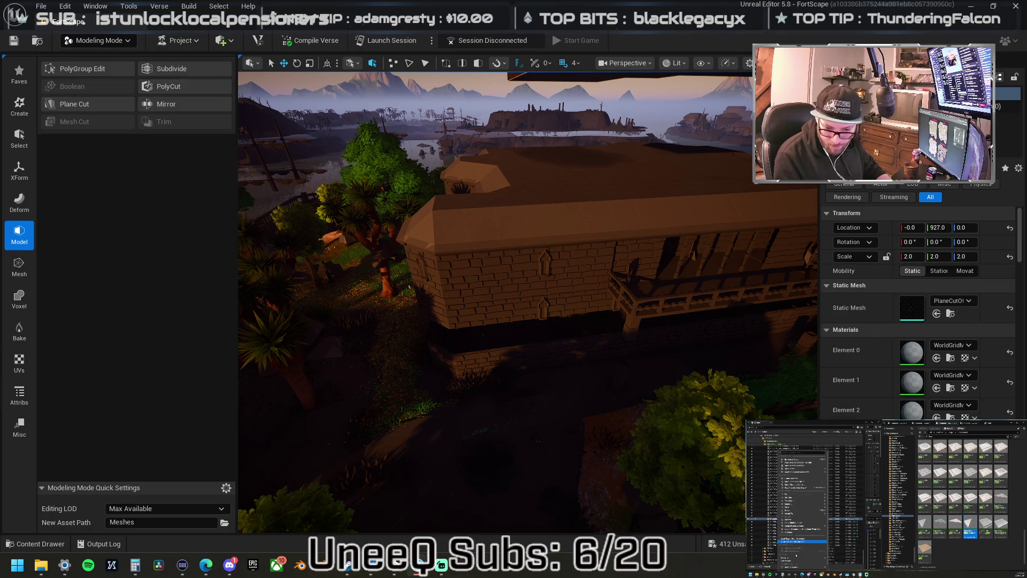
{"action": "mouse_move", "coordinate": [797, 558]}
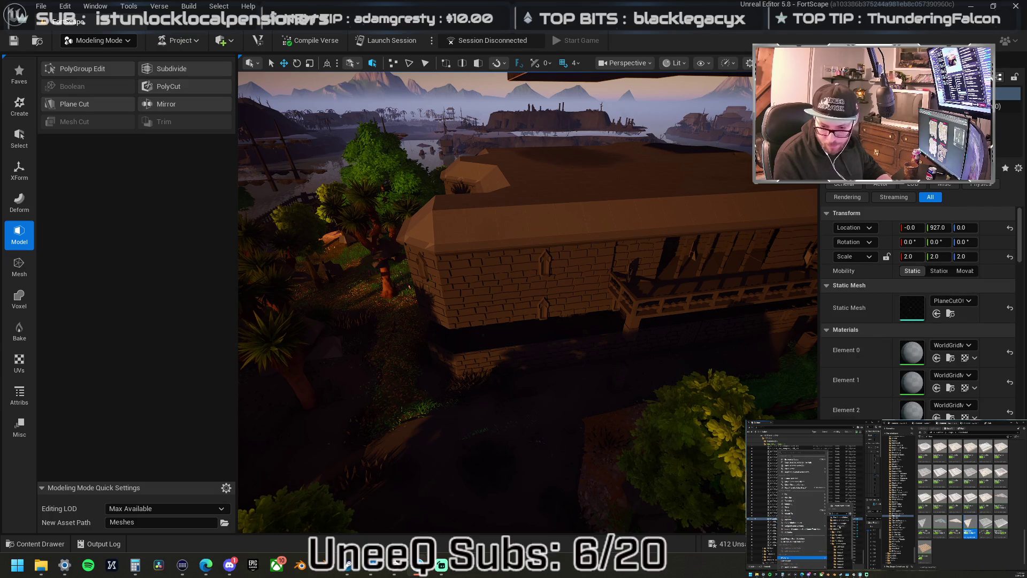
{"action": "left_click", "coordinate": [839, 526]}
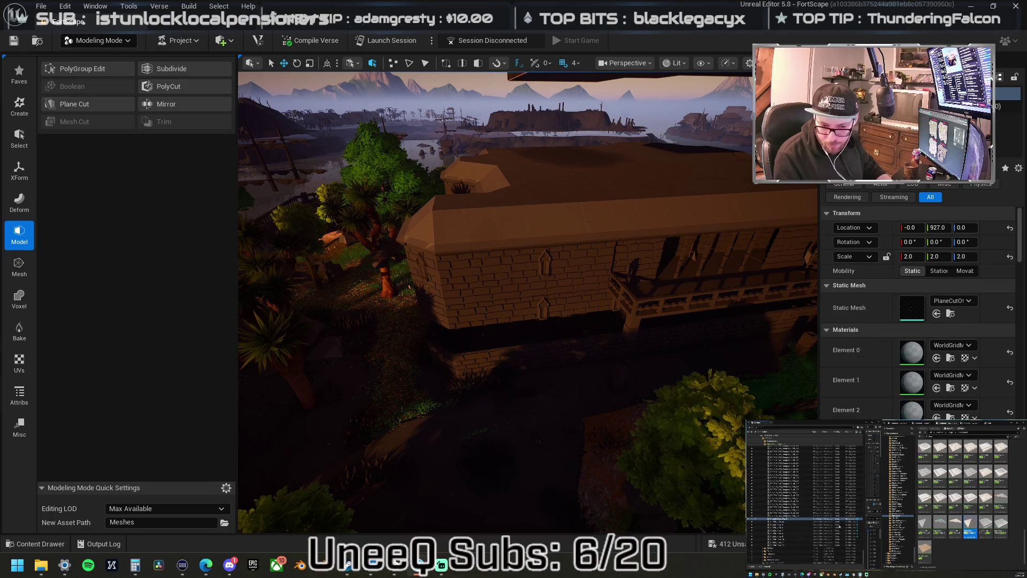
{"action": "left_click", "coordinate": [768, 436]}
{"action": "left_click", "coordinate": [762, 456]}
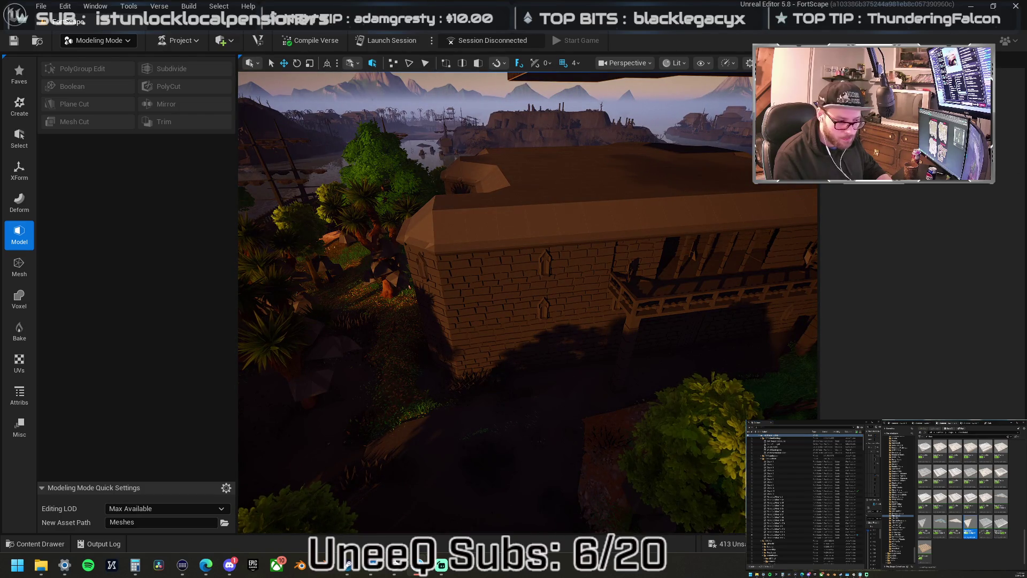
Select the trapdoor-hole floor tile and Alt-drag a copy further along the floor.
{"action": "left_click", "coordinate": [584, 303]}
{"action": "scroll", "coordinate": [585, 271], "scroll_direction": "up", "scroll_amount": 2}
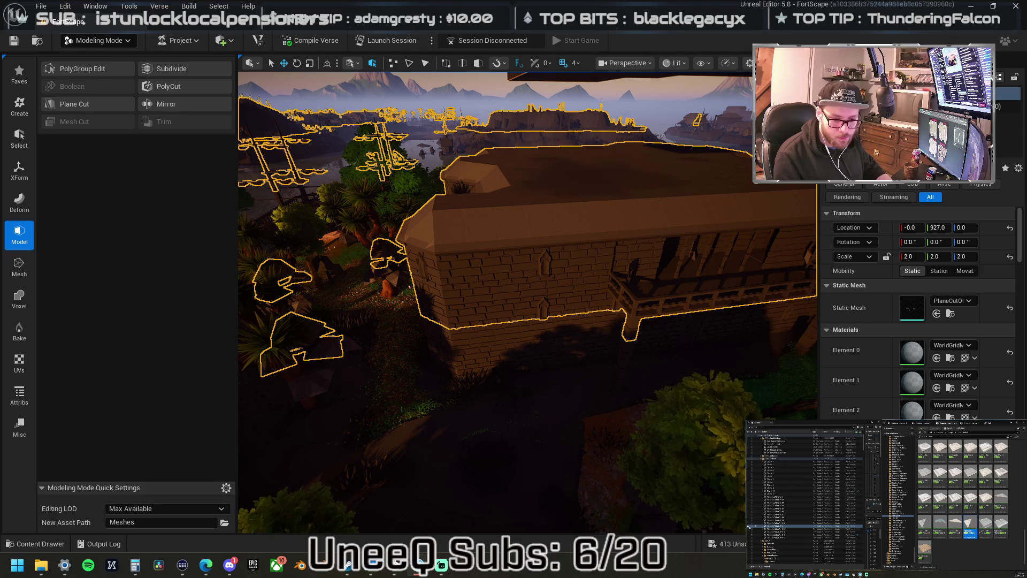
{"action": "scroll", "coordinate": [715, 339], "scroll_direction": "up", "scroll_amount": 3}
{"action": "scroll", "coordinate": [716, 339], "scroll_direction": "up", "scroll_amount": 3}
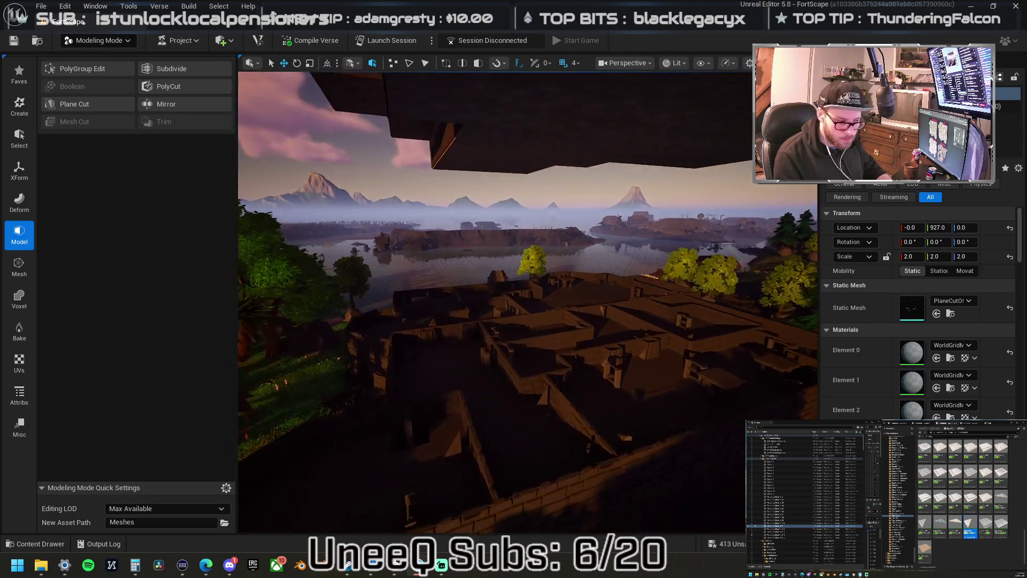
{"action": "scroll", "coordinate": [528, 301], "scroll_direction": "down", "scroll_amount": 5}
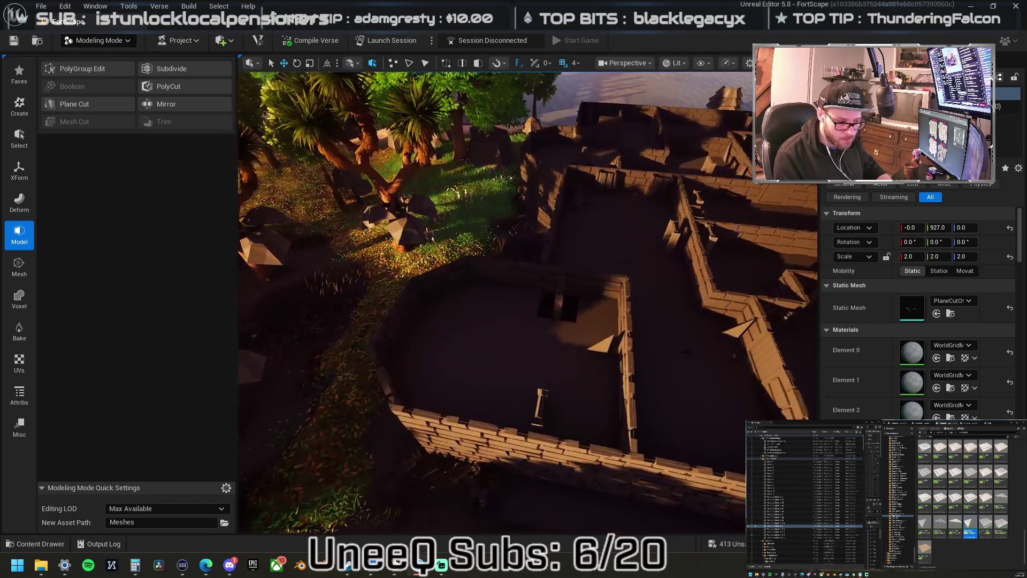
{"action": "scroll", "coordinate": [495, 303], "scroll_direction": "up", "scroll_amount": 5}
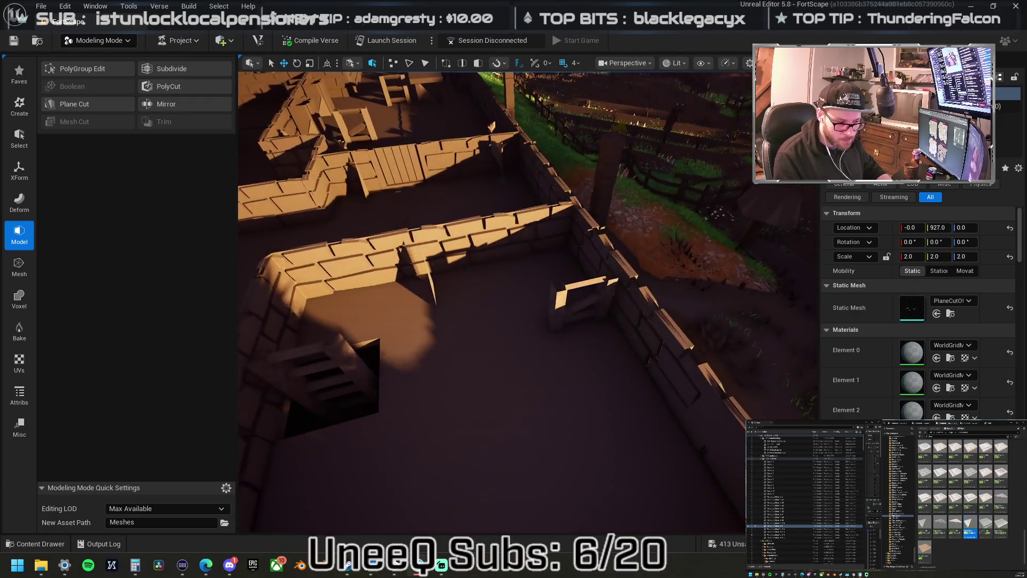
{"action": "scroll", "coordinate": [528, 301], "scroll_direction": "down", "scroll_amount": 5}
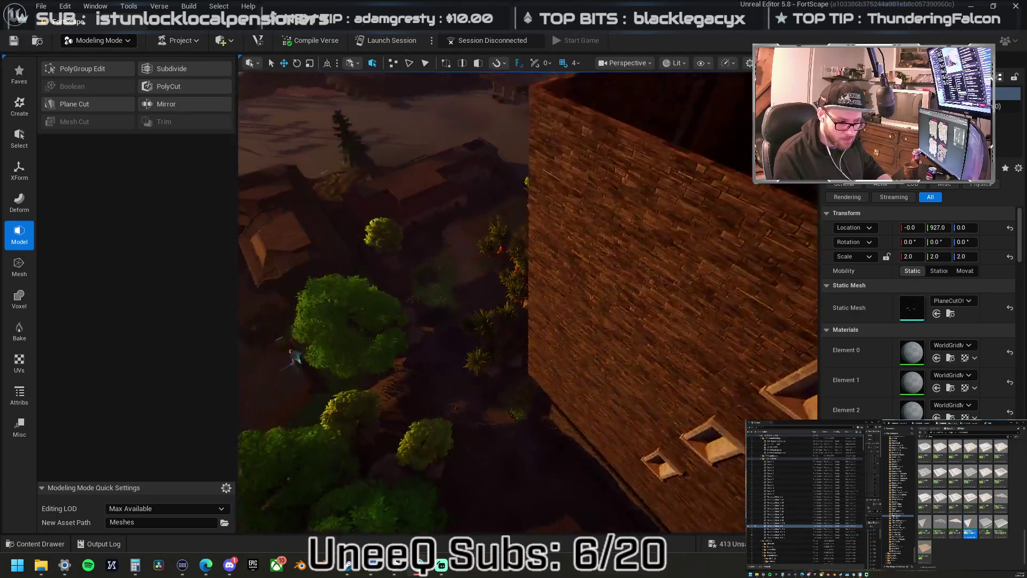
{"action": "scroll", "coordinate": [528, 301], "scroll_direction": "up", "scroll_amount": 5}
{"action": "scroll", "coordinate": [528, 301], "scroll_direction": "down", "scroll_amount": 5}
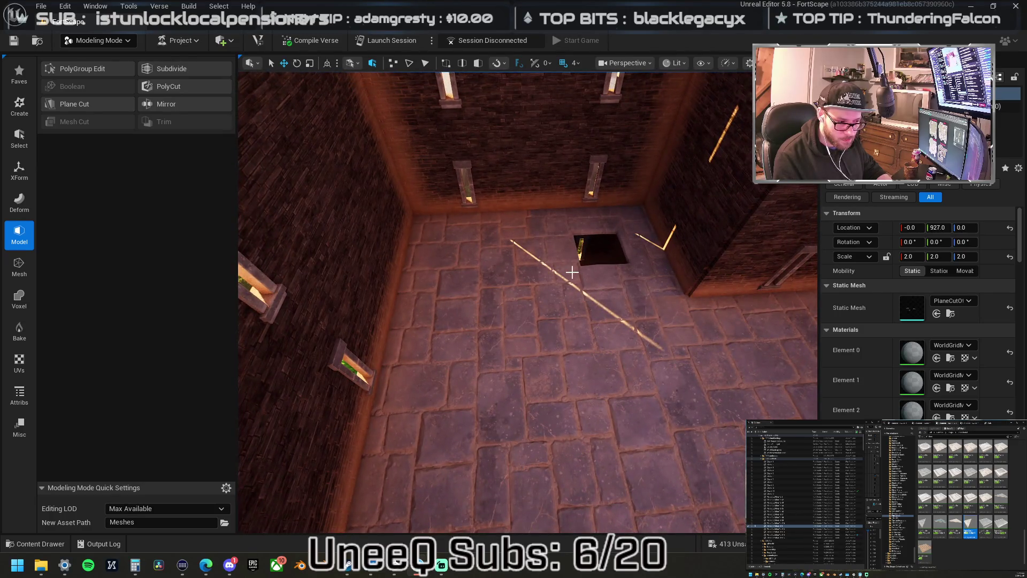
{"action": "left_click", "coordinate": [572, 272]}
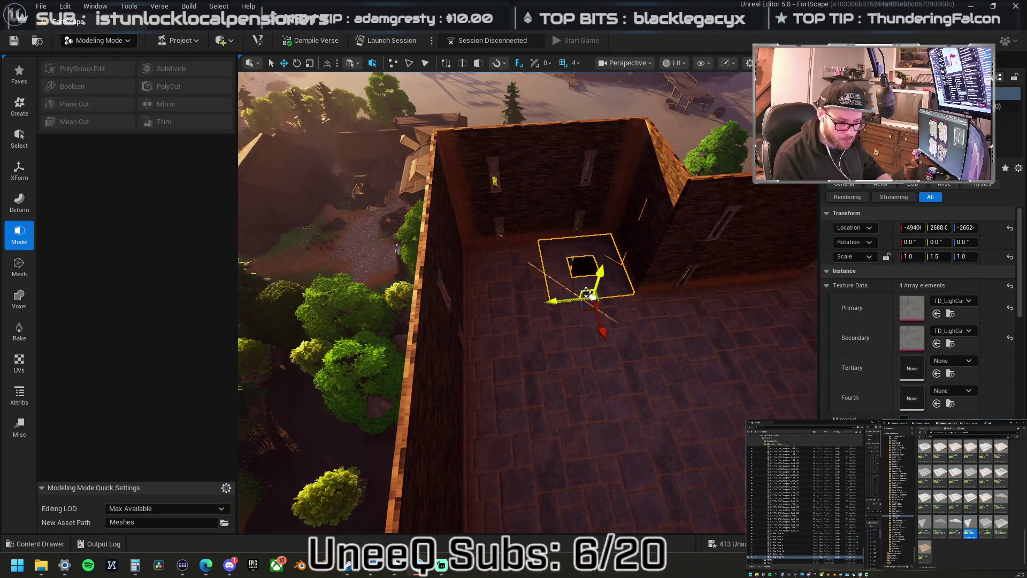
{"action": "left_click_drag", "start_coordinate": [583, 293], "coordinate": [520, 272], "text": "alt"}
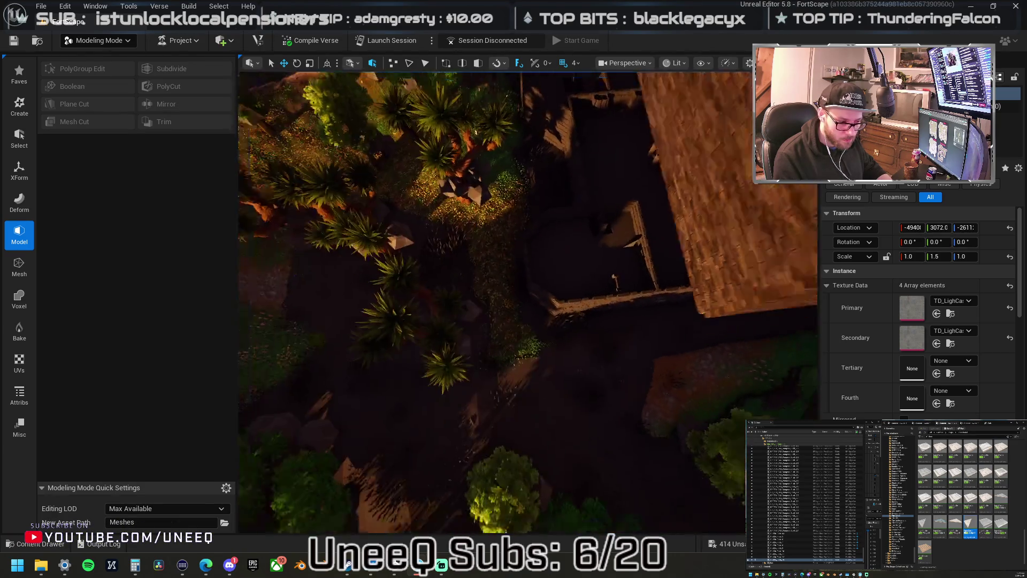
{"action": "left_click", "coordinate": [495, 238]}
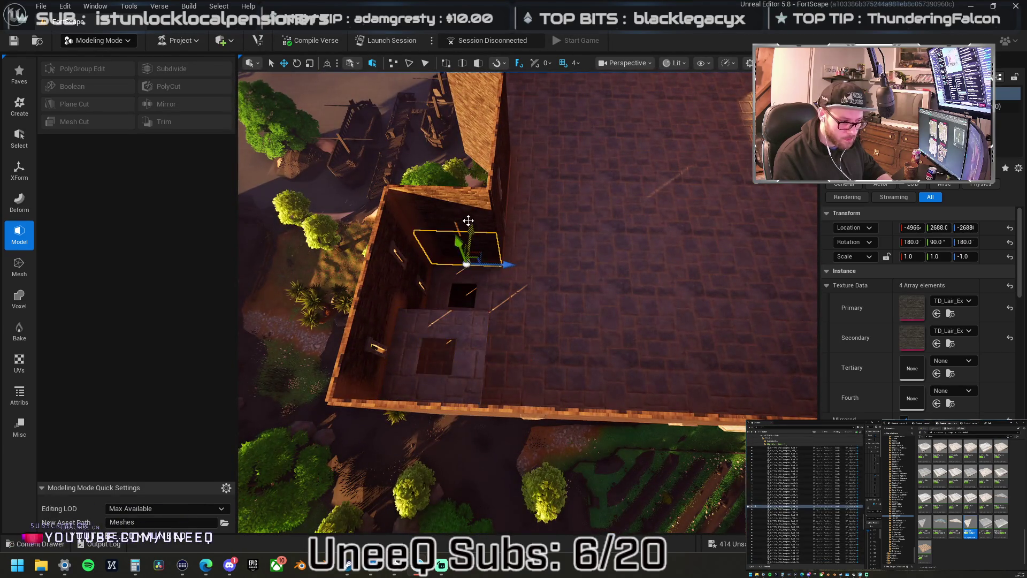
{"action": "left_click_drag", "start_coordinate": [500, 233], "coordinate": [433, 246]}
{"action": "left_click_drag", "start_coordinate": [546, 261], "coordinate": [545, 261]}
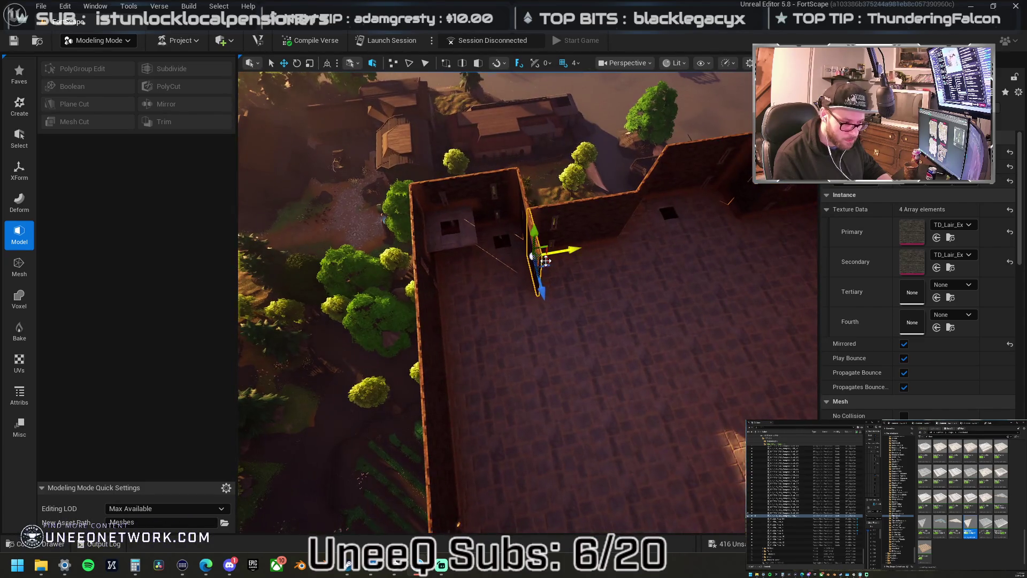
{"action": "left_click_drag", "start_coordinate": [557, 223], "coordinate": [557, 223]}
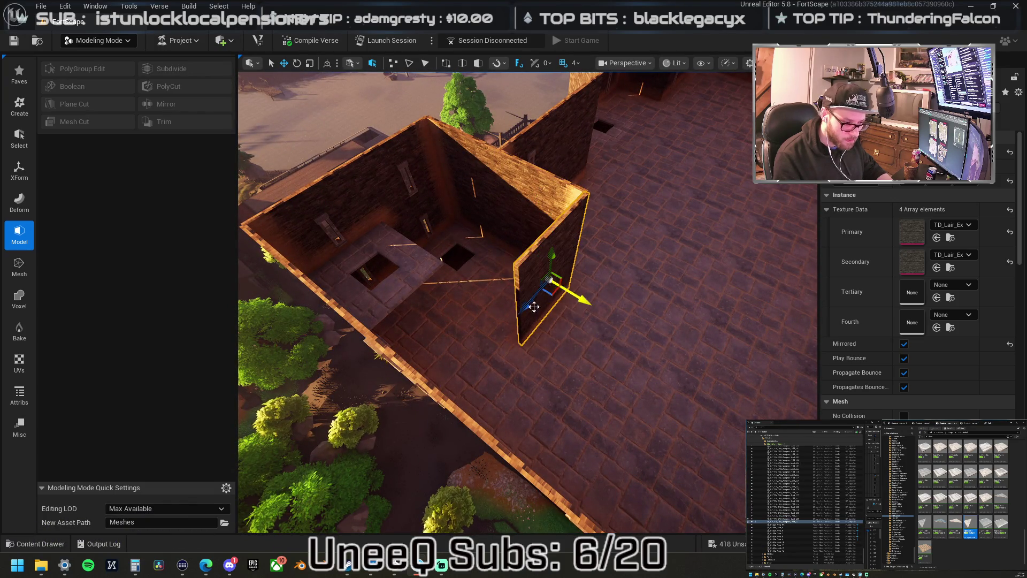
{"action": "left_click_drag", "start_coordinate": [525, 325], "coordinate": [525, 325]}
{"action": "left_click", "coordinate": [498, 251]}
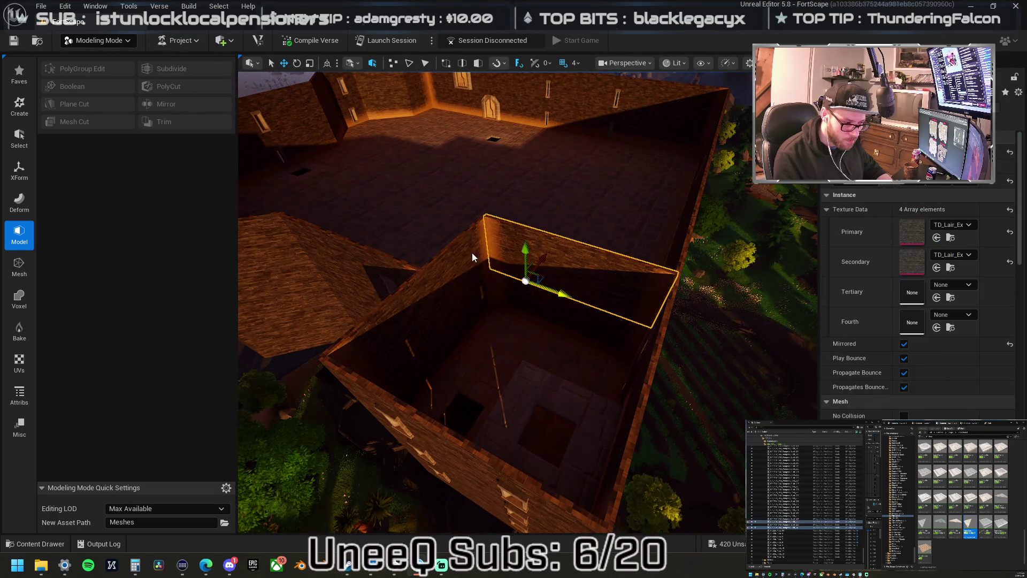
{"action": "left_click_drag", "start_coordinate": [477, 254], "coordinate": [522, 298]}
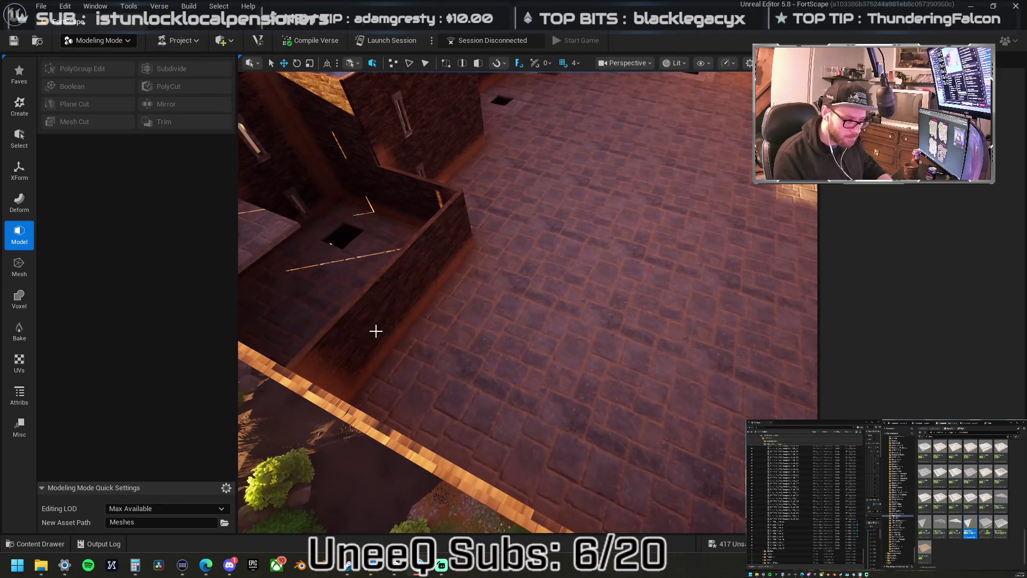
{"action": "left_click", "coordinate": [374, 328]}
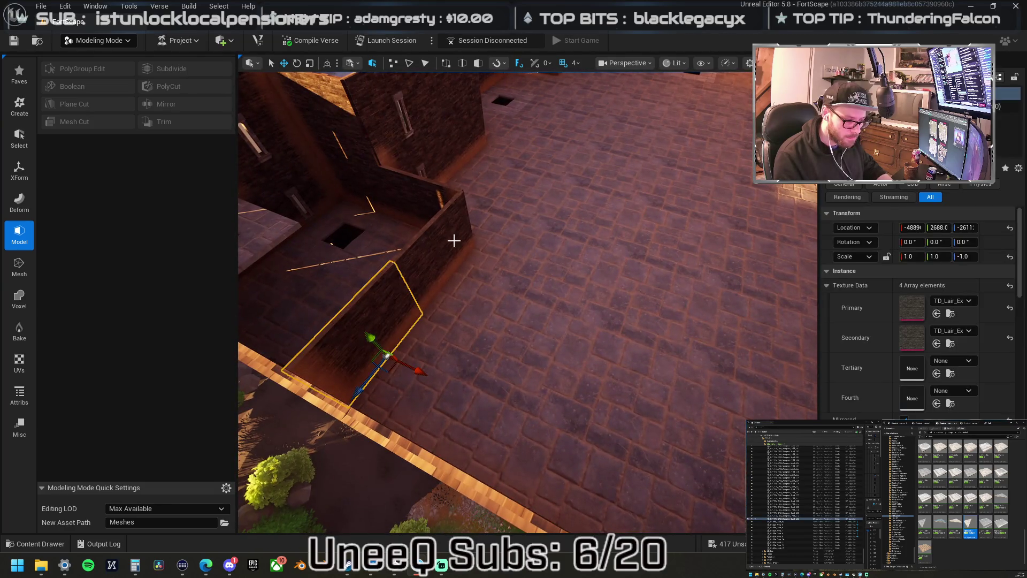
Alt-drag a copy of the window wall piece onto an inner wall of the upper room.
{"action": "left_click_drag", "start_coordinate": [453, 252], "coordinate": [454, 252]}
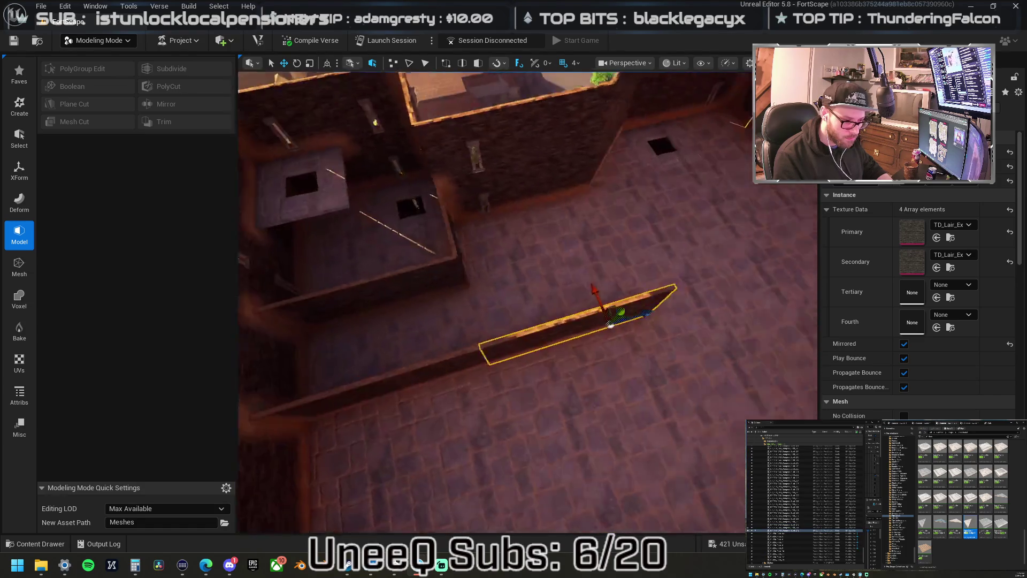
{"action": "left_click", "coordinate": [409, 187]}
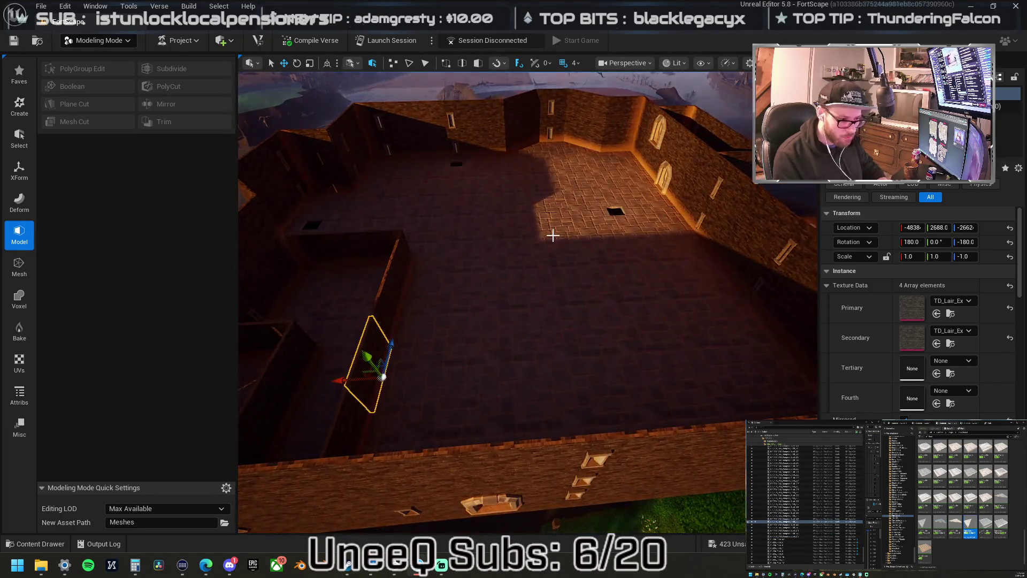
{"action": "left_click", "coordinate": [666, 187]}
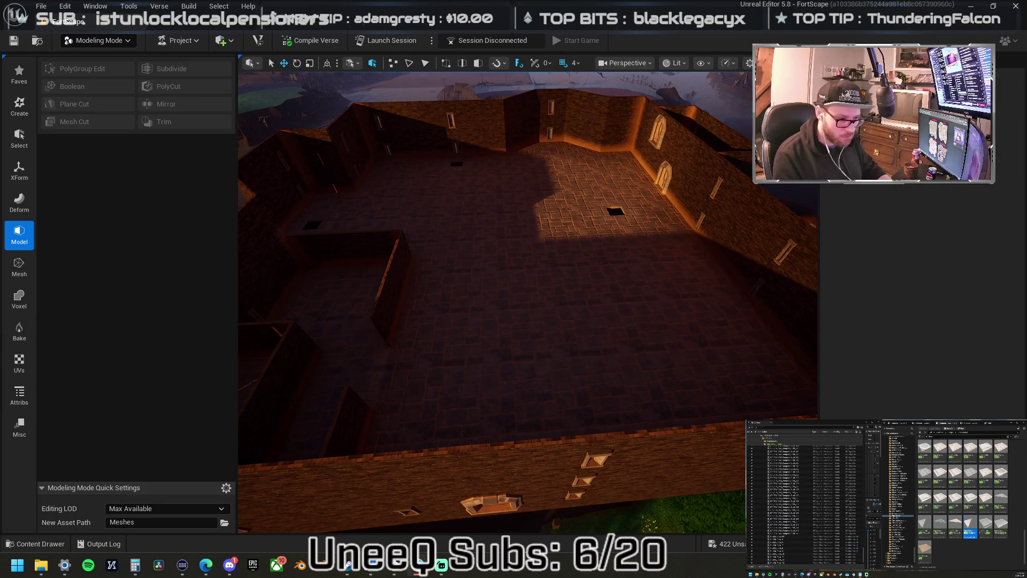
{"action": "left_click_drag", "start_coordinate": [643, 184], "coordinate": [571, 228], "text": "alt"}
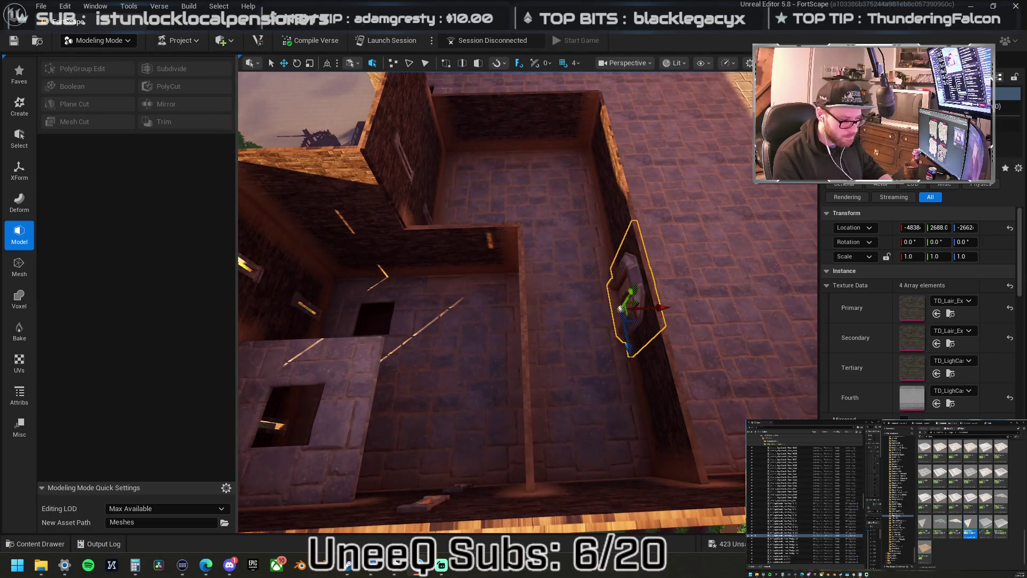
Select the stone floor slab and the left slab with holes, and frame them.
{"action": "left_click", "coordinate": [361, 411]}
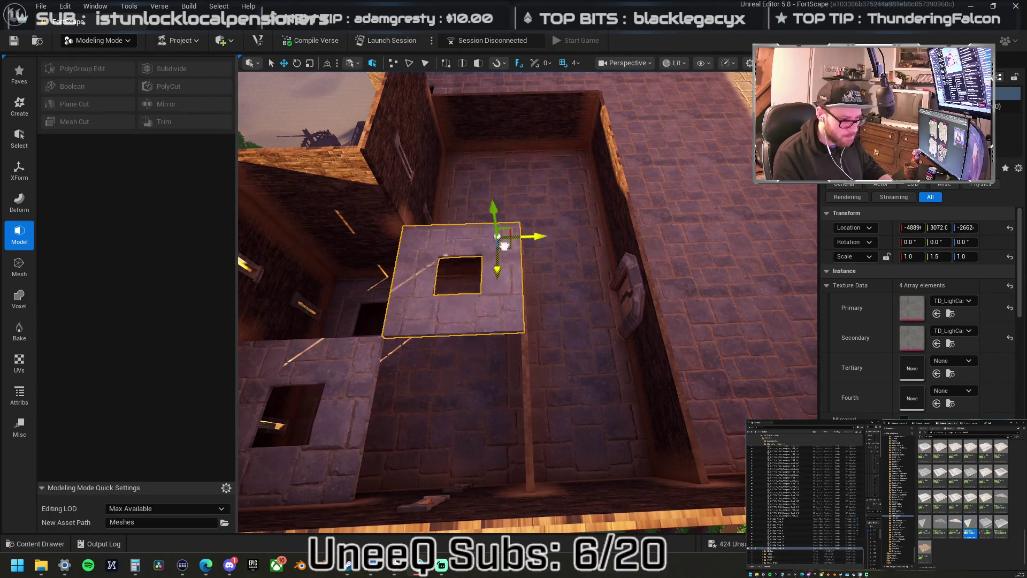
{"action": "left_click_drag", "start_coordinate": [571, 167], "coordinate": [567, 162]}
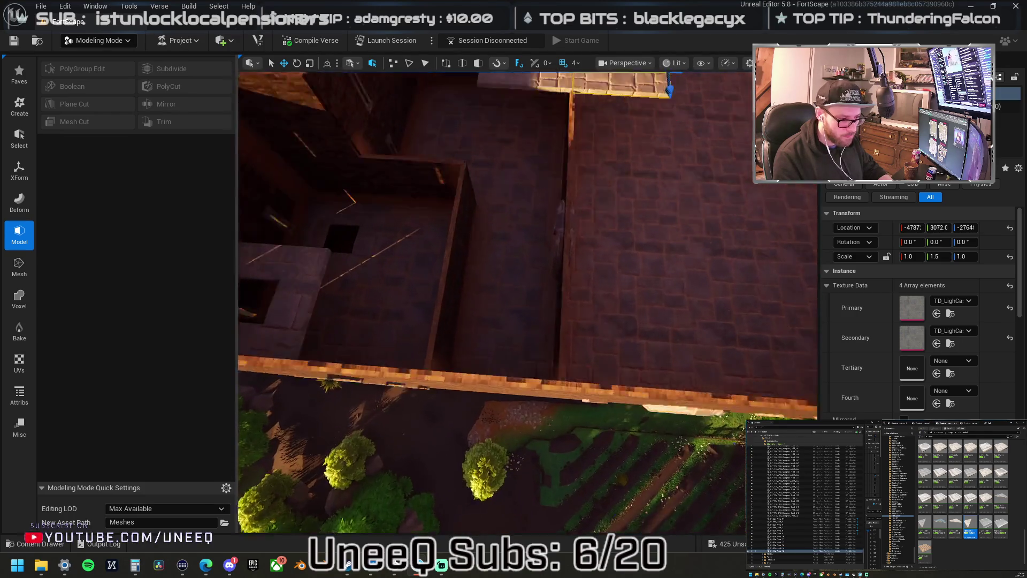
{"action": "mouse_move", "coordinate": [567, 162]}
{"action": "left_mouse_down"}
{"action": "mouse_move", "coordinate": [567, 225]}
{"action": "mouse_move", "coordinate": [551, 164]}
{"action": "mouse_move", "coordinate": [585, 190]}
{"action": "left_mouse_up"}
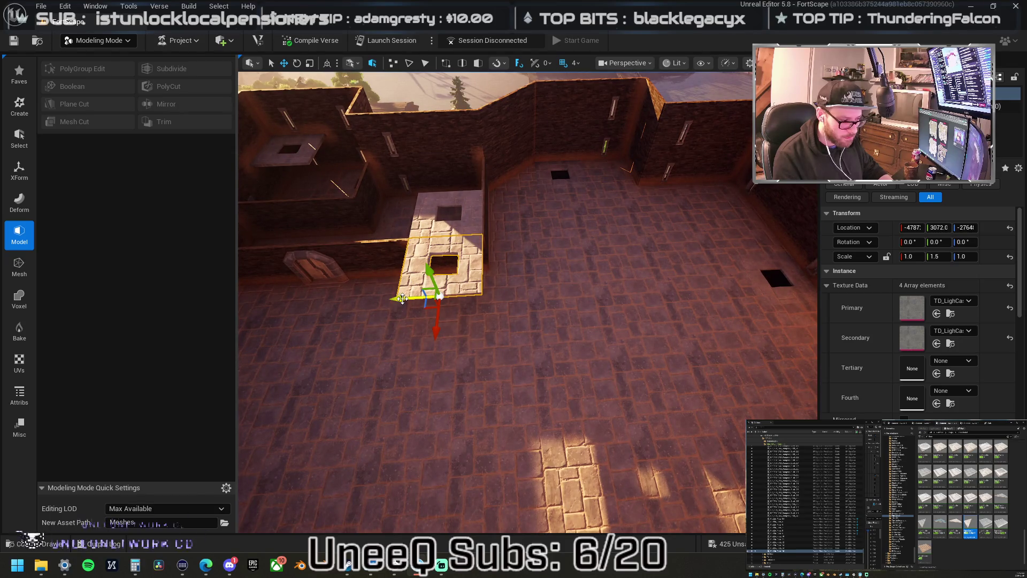
{"action": "left_click_drag", "start_coordinate": [455, 306], "coordinate": [456, 261]}
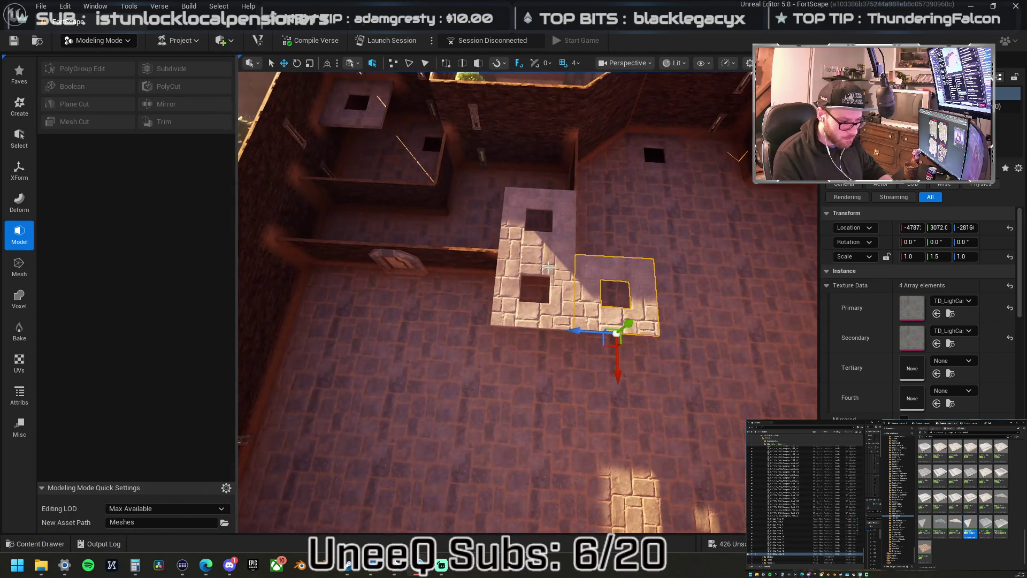
{"action": "left_click", "coordinate": [554, 309], "text": "ctrl"}
{"action": "left_click_drag", "start_coordinate": [422, 320], "coordinate": [705, 382]}
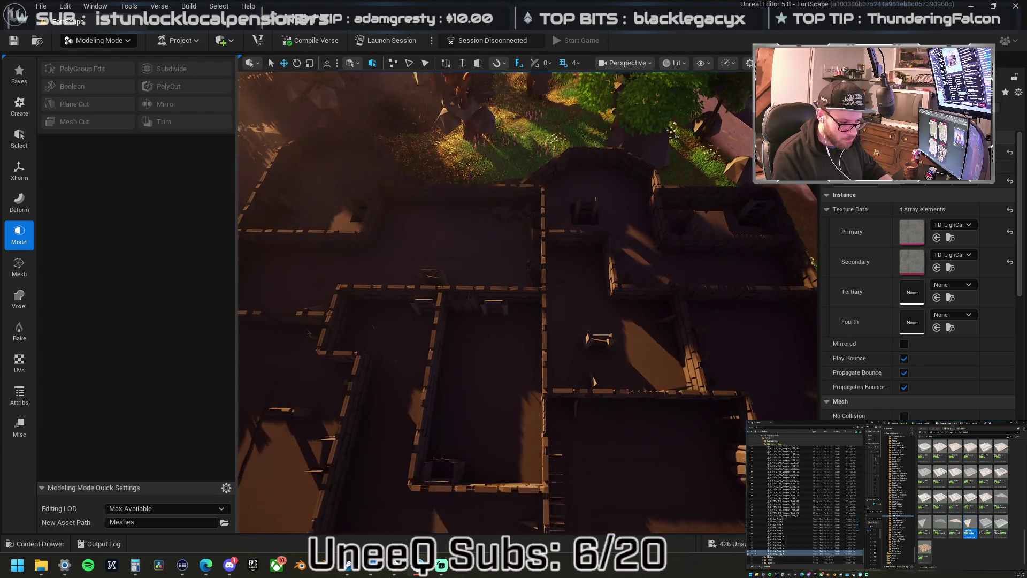
{"action": "key", "text": "f"}
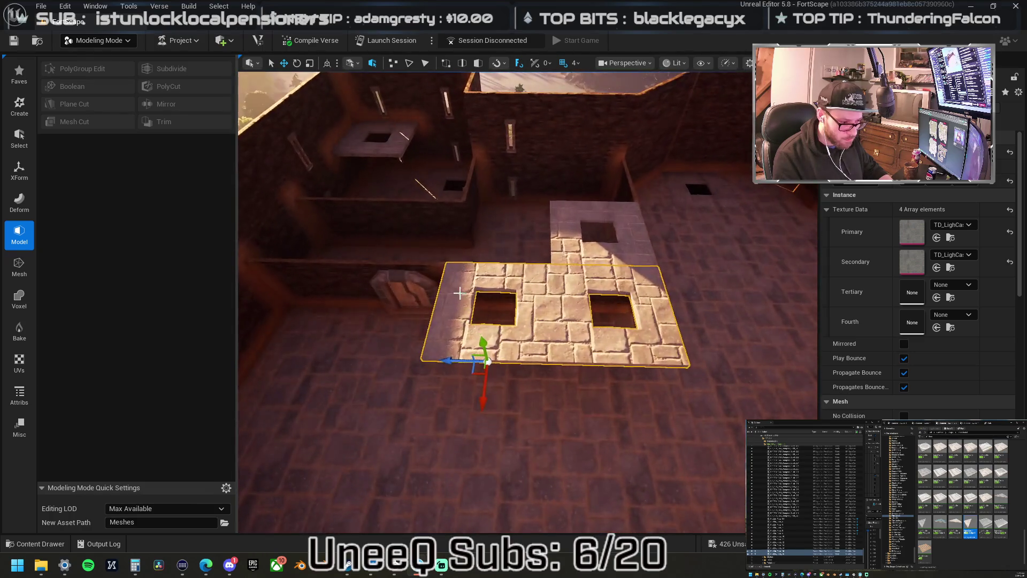
Raise the smaller slab slightly and slide another slab left to complete the L shape.
{"action": "left_click", "coordinate": [544, 262]}
{"action": "left_click_drag", "start_coordinate": [554, 267], "coordinate": [550, 267]}
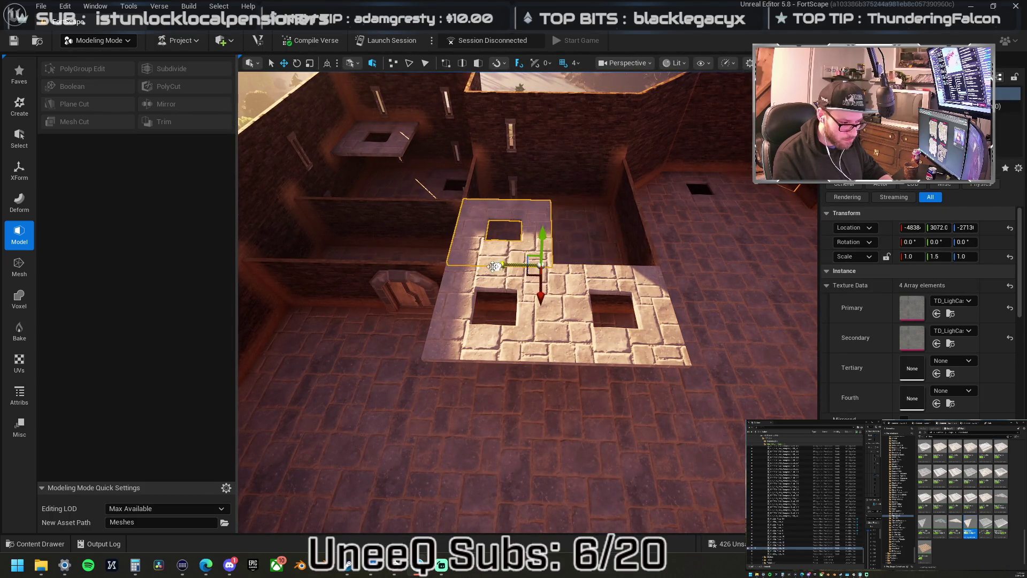
{"action": "scroll", "coordinate": [550, 268], "scroll_direction": "down", "scroll_amount": 5}
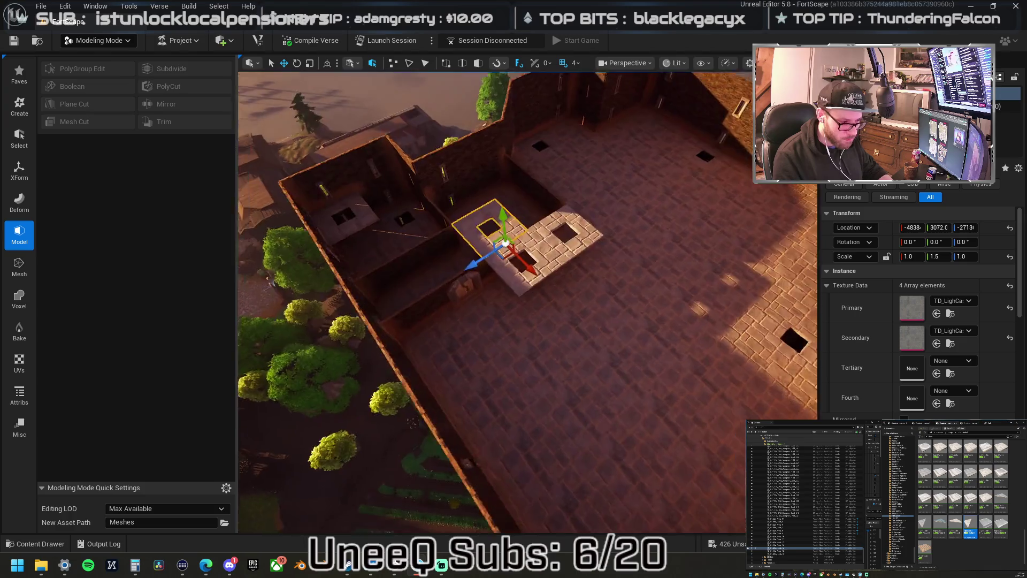
{"action": "mouse_move", "coordinate": [505, 243]}
{"action": "left_mouse_down"}
{"action": "mouse_move", "coordinate": [459, 245]}
{"action": "mouse_move", "coordinate": [459, 256]}
{"action": "mouse_move", "coordinate": [459, 236]}
{"action": "mouse_move", "coordinate": [441, 267]}
{"action": "mouse_move", "coordinate": [499, 265]}
{"action": "left_mouse_up"}
{"action": "left_click", "coordinate": [588, 266]}
{"action": "mouse_move", "coordinate": [675, 285]}
{"action": "left_mouse_down"}
{"action": "mouse_move", "coordinate": [556, 281]}
{"action": "mouse_move", "coordinate": [425, 261]}
{"action": "mouse_move", "coordinate": [486, 243]}
{"action": "mouse_move", "coordinate": [387, 223]}
{"action": "mouse_move", "coordinate": [514, 224]}
{"action": "mouse_move", "coordinate": [481, 257]}
{"action": "left_mouse_up"}
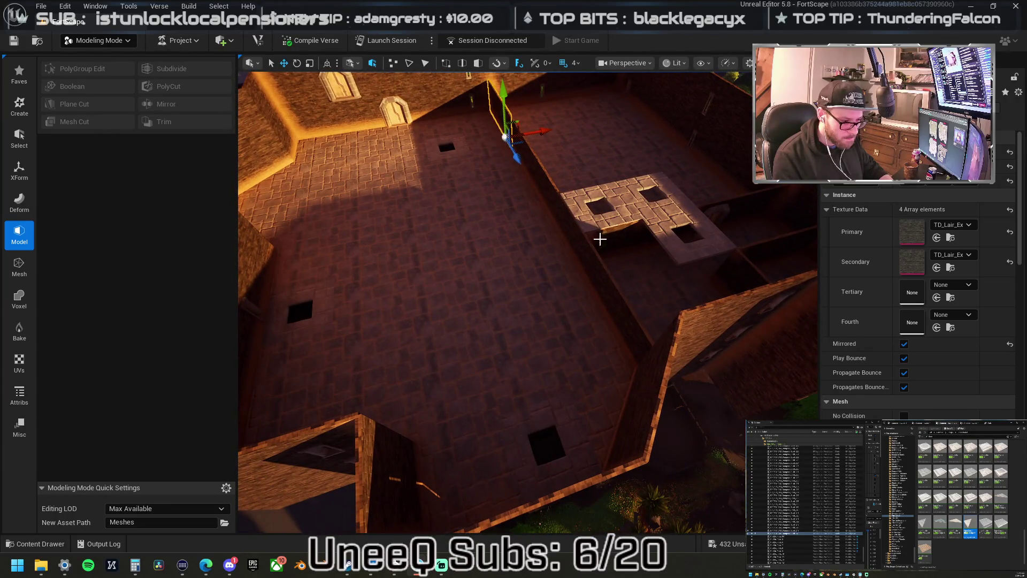
Select the flat plane on the roof and inspect the castle wall and hatch floor.
{"action": "left_click", "coordinate": [619, 268]}
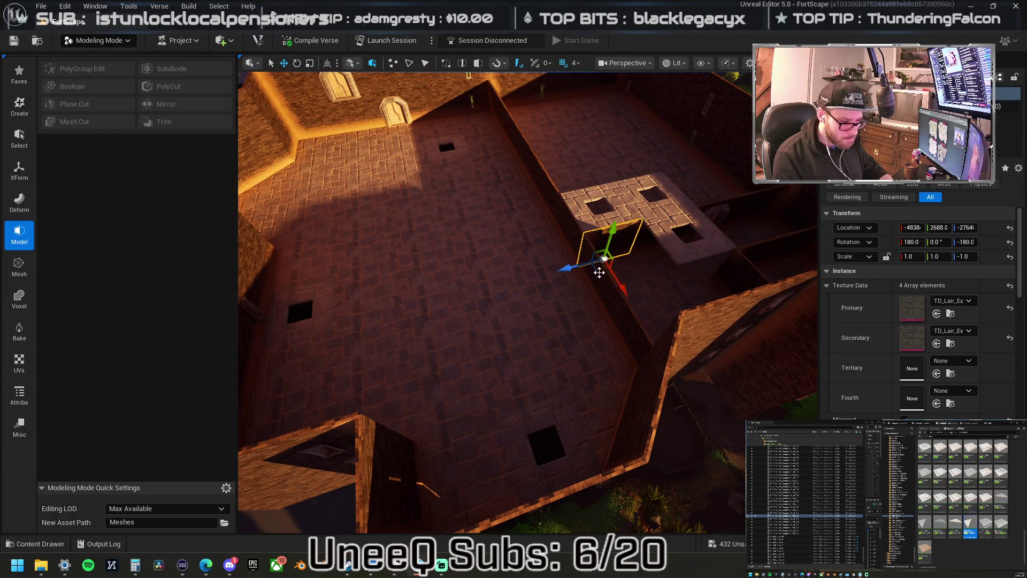
{"action": "left_click_drag", "start_coordinate": [569, 332], "coordinate": [579, 338]}
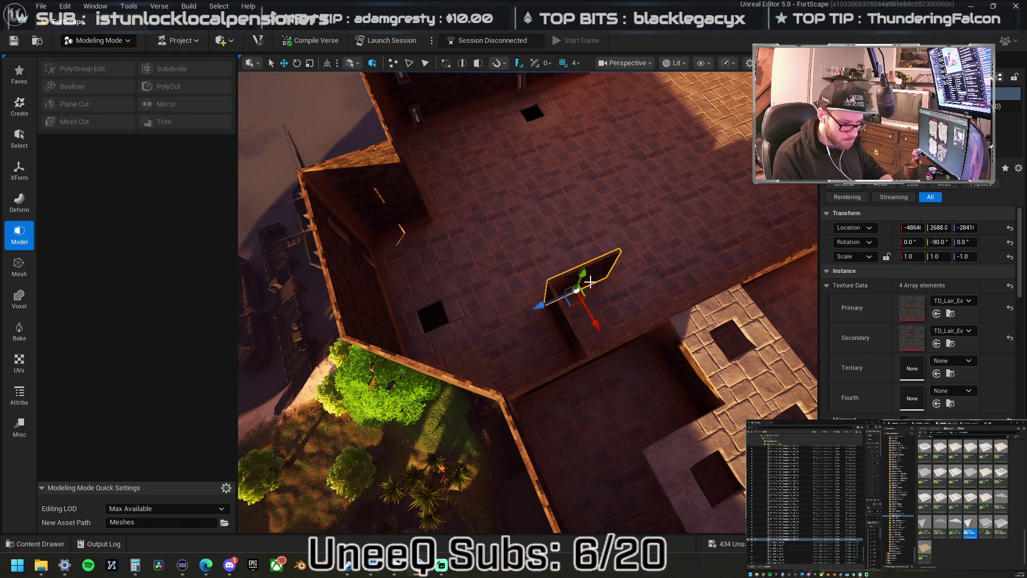
{"action": "left_click_drag", "start_coordinate": [566, 229], "coordinate": [566, 228]}
{"action": "key", "text": "f"}
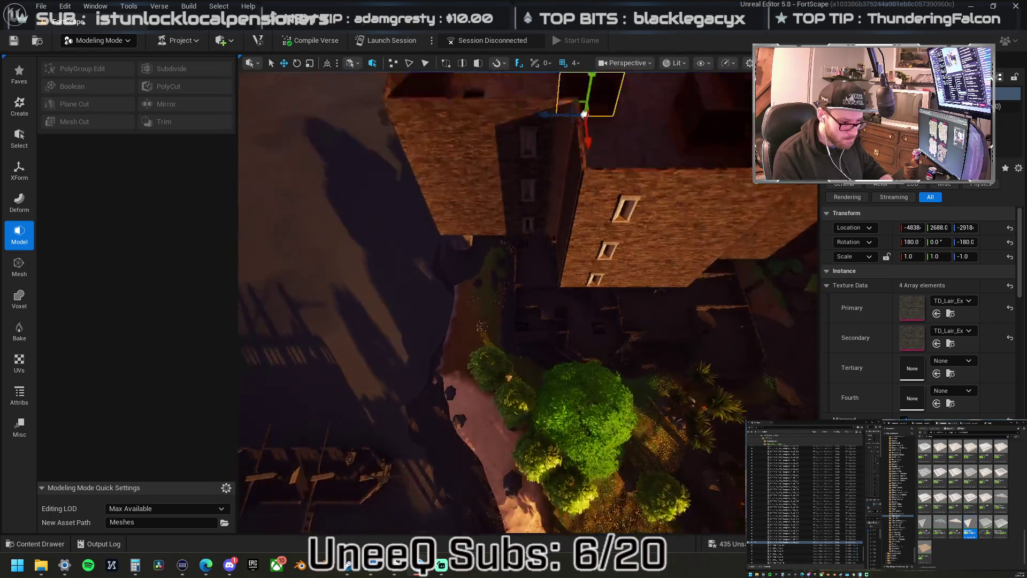
{"action": "mouse_move", "coordinate": [521, 321]}
{"action": "left_mouse_down"}
{"action": "mouse_move", "coordinate": [515, 129]}
{"action": "mouse_move", "coordinate": [534, 199]}
{"action": "mouse_move", "coordinate": [538, 193]}
{"action": "mouse_move", "coordinate": [377, 192]}
{"action": "mouse_move", "coordinate": [375, 270]}
{"action": "mouse_move", "coordinate": [375, 171]}
{"action": "mouse_move", "coordinate": [348, 236]}
{"action": "mouse_move", "coordinate": [345, 286]}
{"action": "mouse_move", "coordinate": [368, 176]}
{"action": "left_mouse_up"}
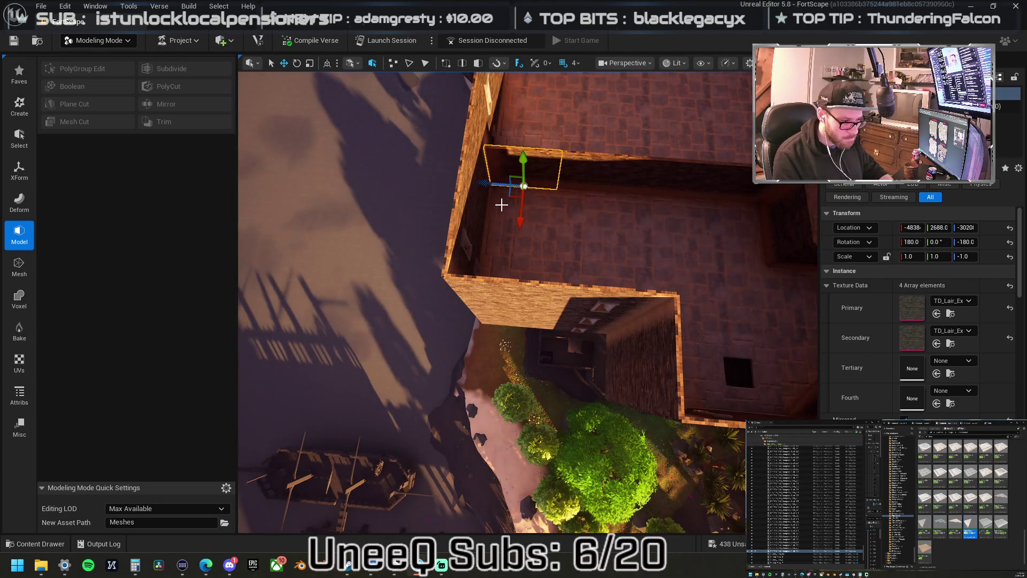
{"action": "left_click_drag", "start_coordinate": [524, 260], "coordinate": [505, 240]}
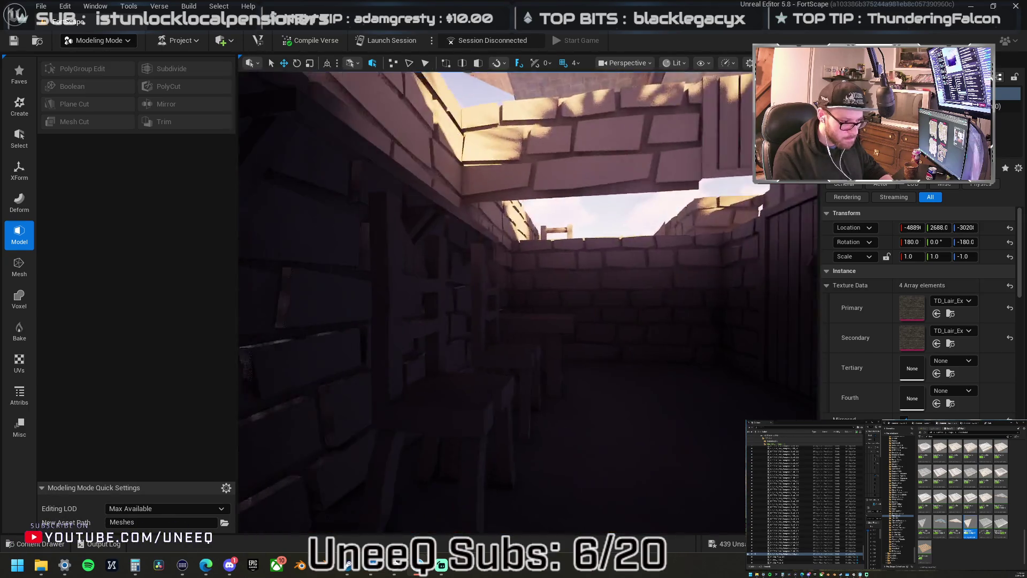
{"action": "mouse_move", "coordinate": [505, 241]}
{"action": "left_mouse_down"}
{"action": "mouse_move", "coordinate": [503, 278]}
{"action": "mouse_move", "coordinate": [497, 246]}
{"action": "left_mouse_up"}
{"action": "mouse_move", "coordinate": [528, 302]}
{"action": "left_mouse_down"}
{"action": "mouse_move", "coordinate": [501, 246]}
{"action": "mouse_move", "coordinate": [429, 309]}
{"action": "left_mouse_up"}
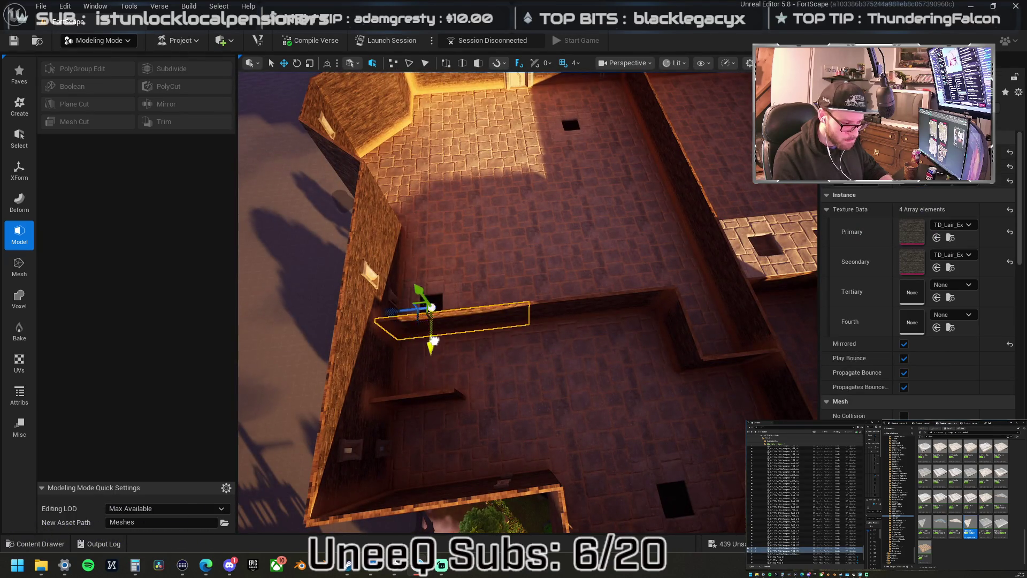
Slide the partition walls along the floor, moving the short right wall onto the middle wall.
{"action": "left_click_drag", "start_coordinate": [425, 368], "coordinate": [474, 312]}
{"action": "left_click", "coordinate": [544, 306]}
{"action": "left_click", "coordinate": [619, 294]}
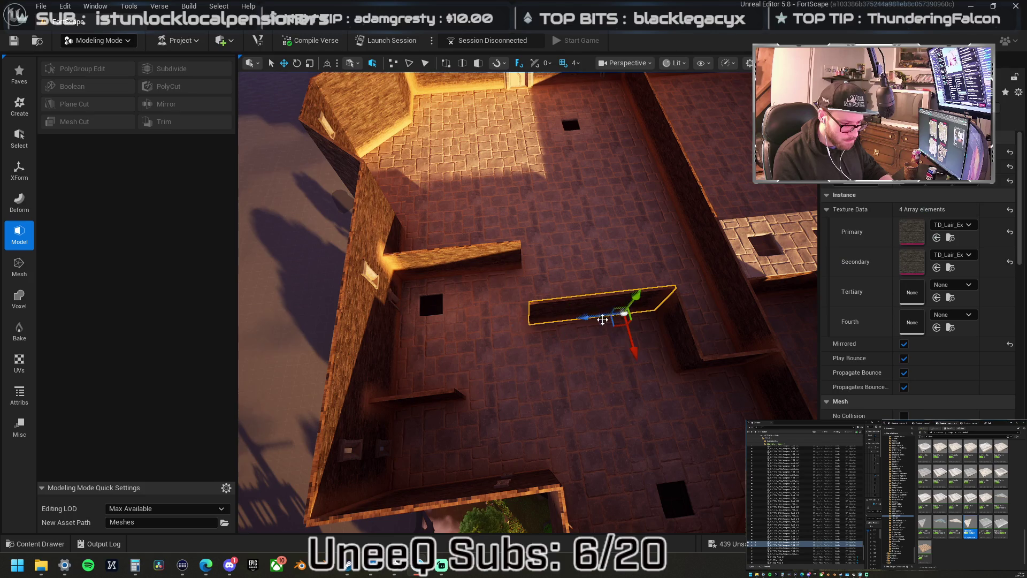
{"action": "left_click_drag", "start_coordinate": [622, 342], "coordinate": [626, 301]}
{"action": "left_click", "coordinate": [664, 332]}
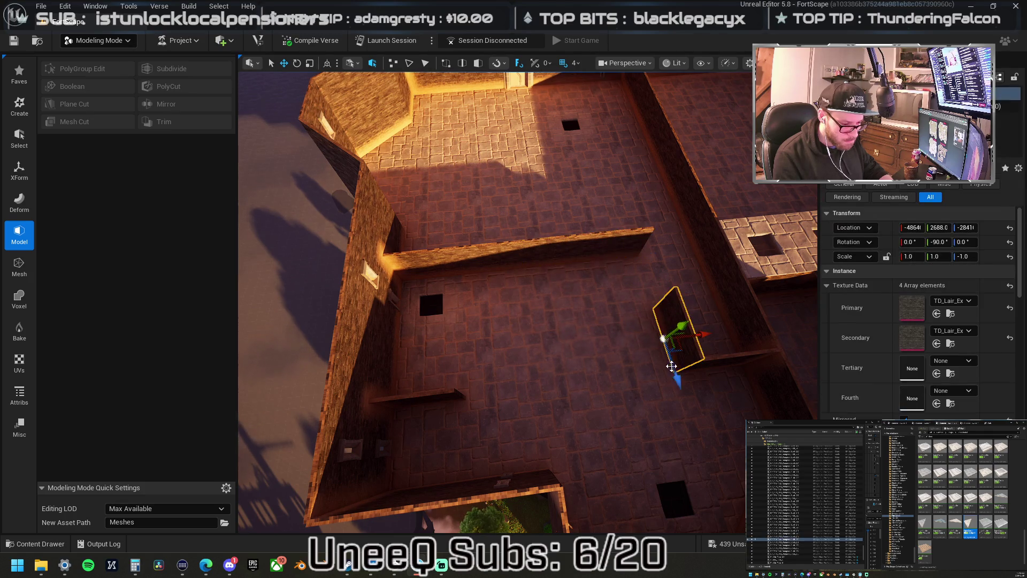
{"action": "mouse_move", "coordinate": [662, 332]}
{"action": "left_mouse_down"}
{"action": "mouse_move", "coordinate": [690, 278]}
{"action": "mouse_move", "coordinate": [647, 280]}
{"action": "left_mouse_up"}
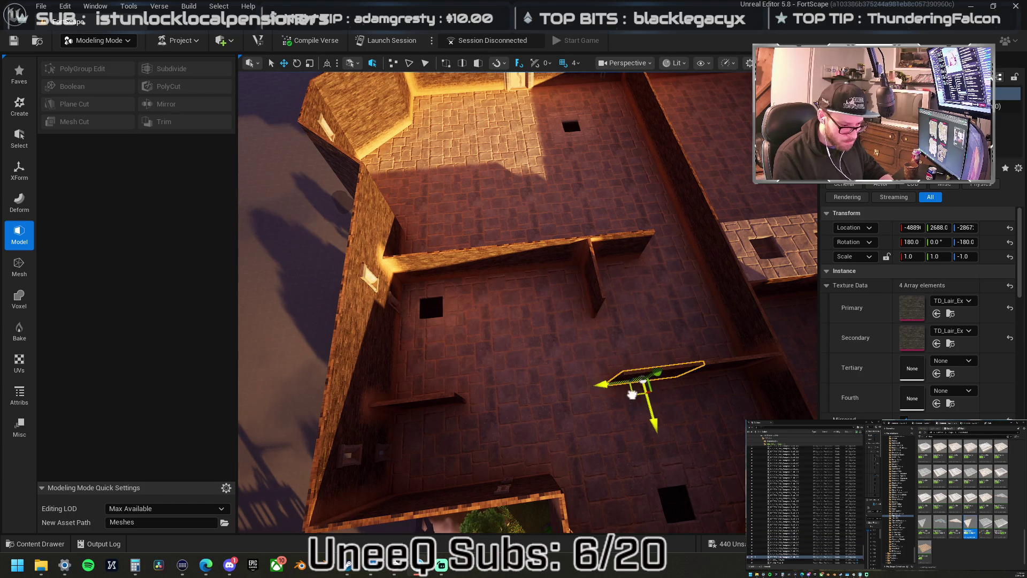
Delete the top wall piece and the small wall piece.
{"action": "left_click", "coordinate": [617, 243]}
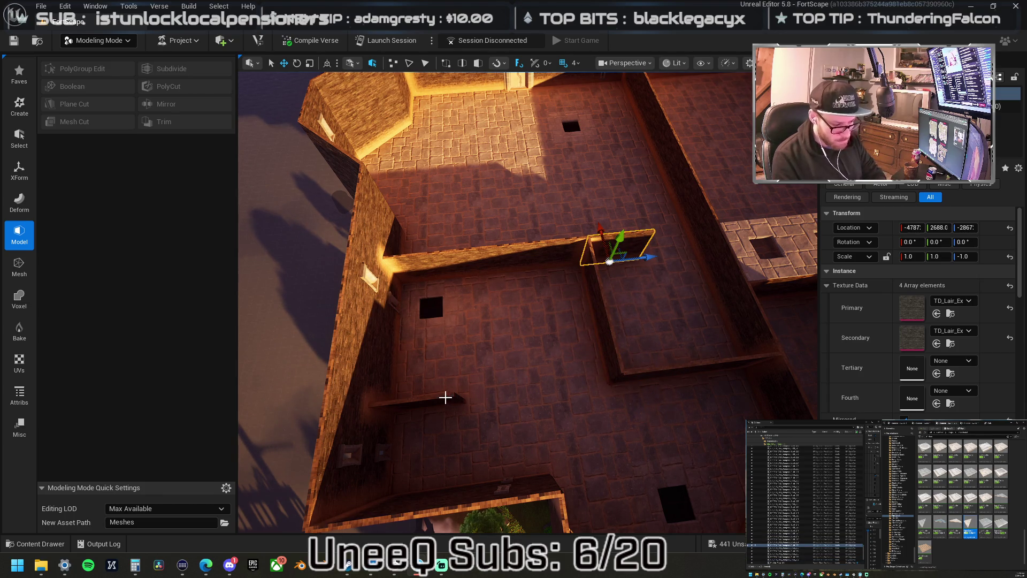
{"action": "key", "text": "Delete"}
{"action": "left_click", "coordinate": [445, 395]}
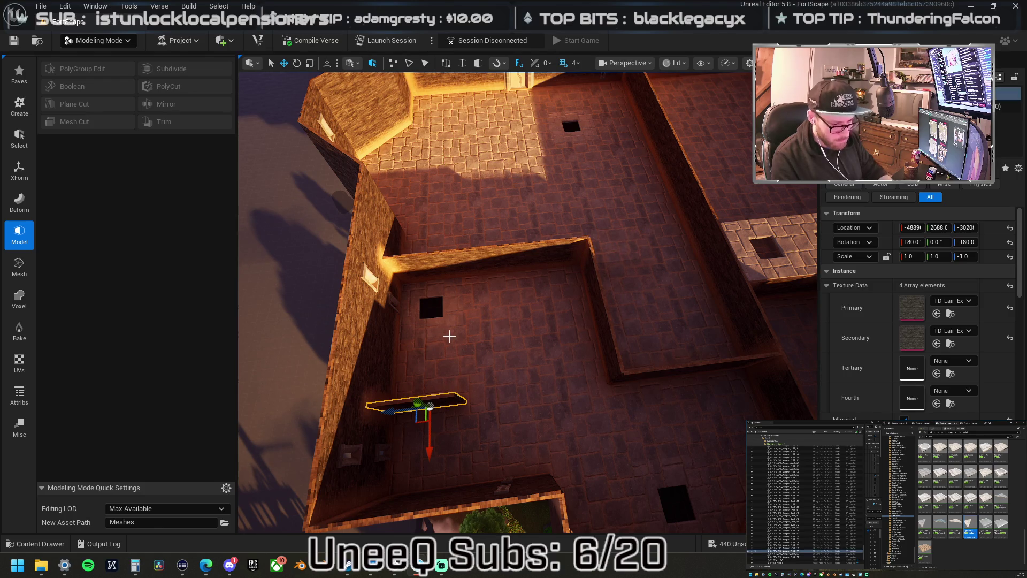
{"action": "key", "text": "Delete"}
{"action": "key", "text": "s"}
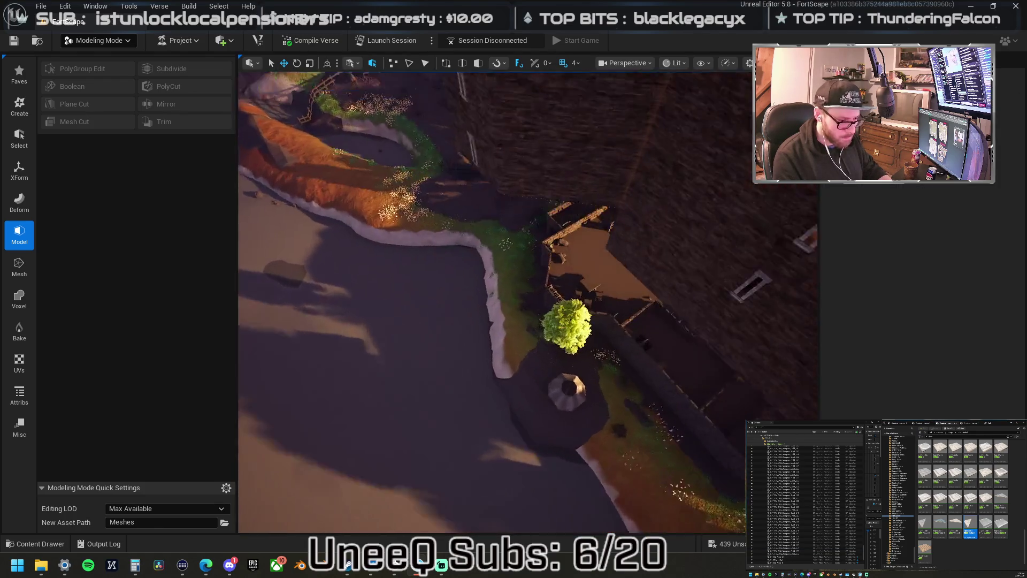
{"action": "key", "text": "w"}
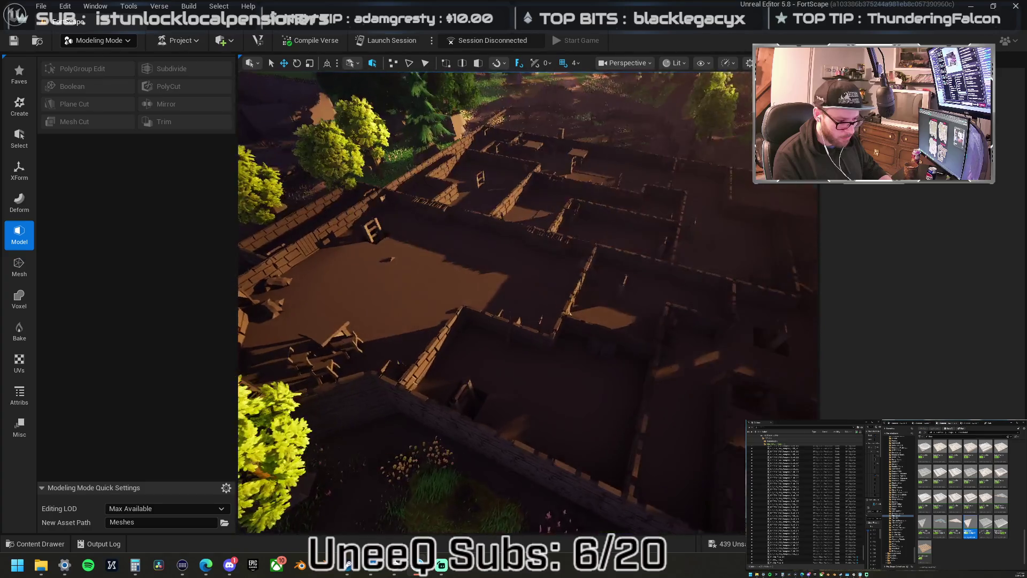
{"action": "key", "text": "a"}
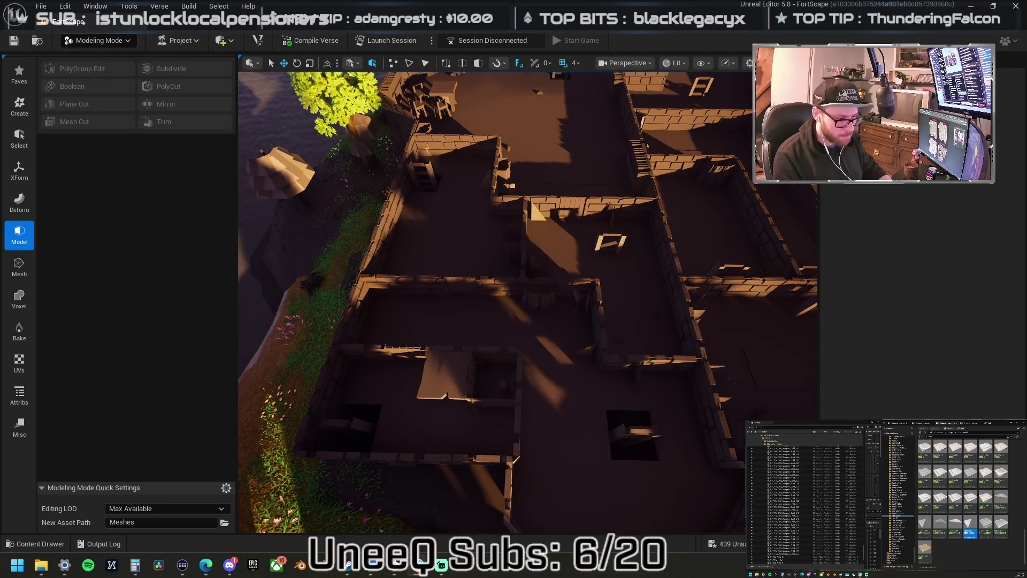
{"action": "key", "text": "w"}
{"action": "key", "text": "s"}
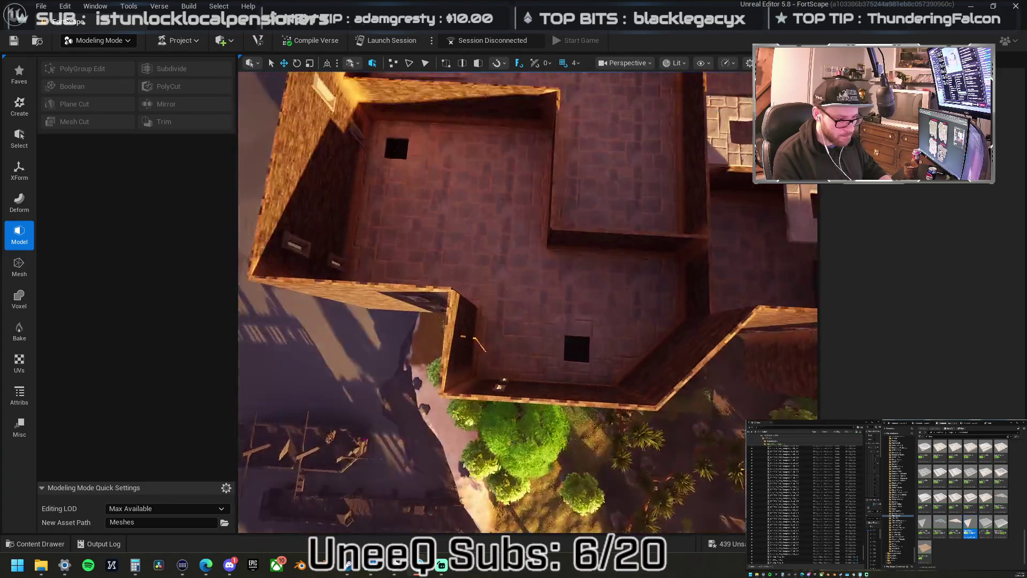
{"action": "key", "text": "w"}
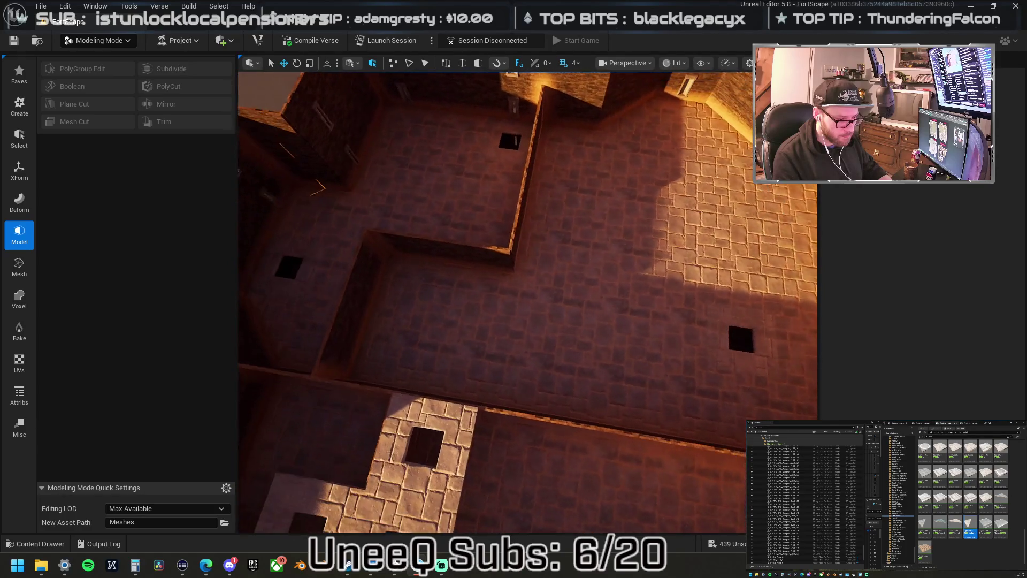
{"action": "key", "text": "s"}
{"action": "key", "text": "w"}
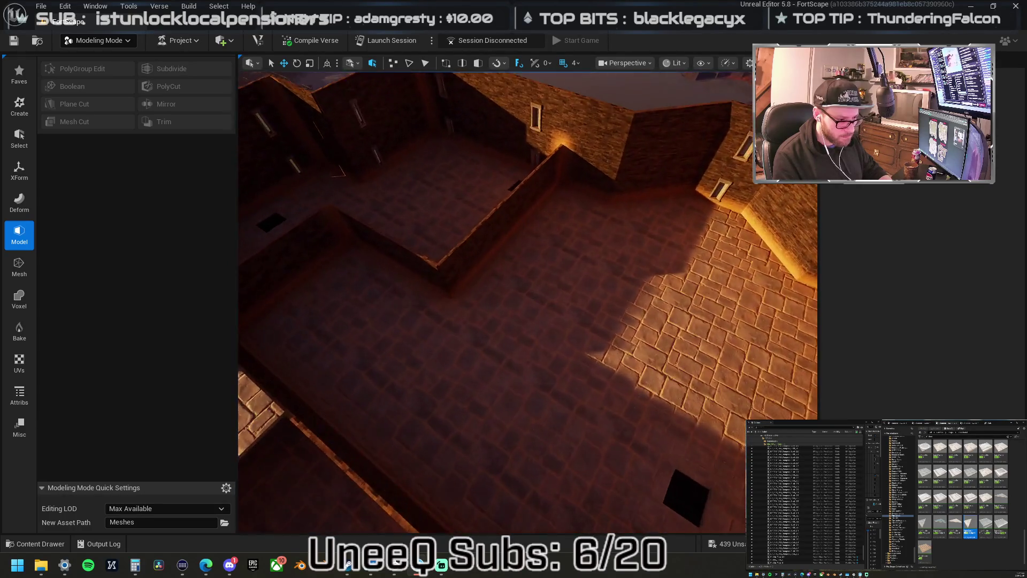
{"action": "key", "text": "d"}
{"action": "left_click", "coordinate": [422, 207]}
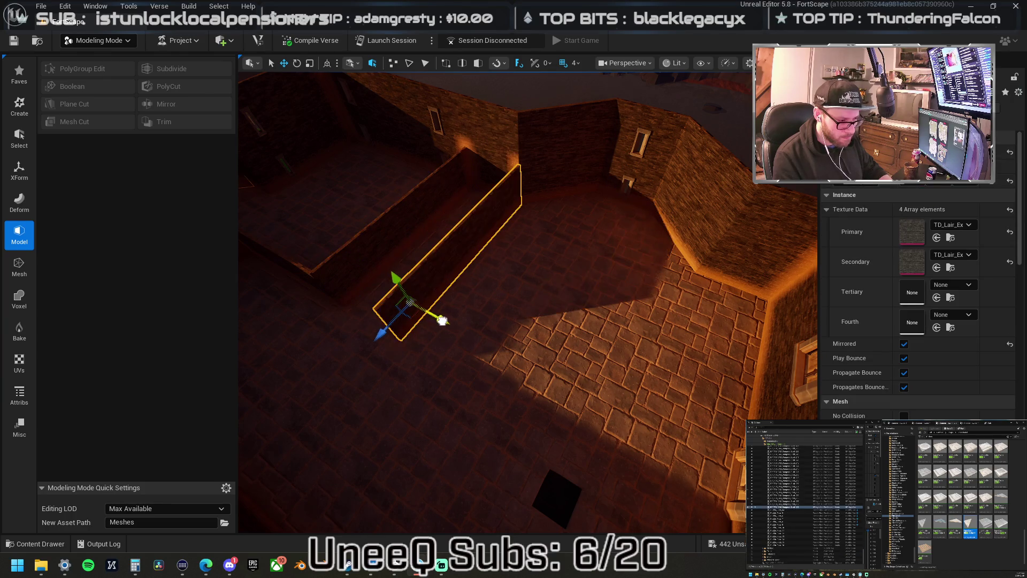
{"action": "key", "text": "w"}
{"action": "key", "text": "s"}
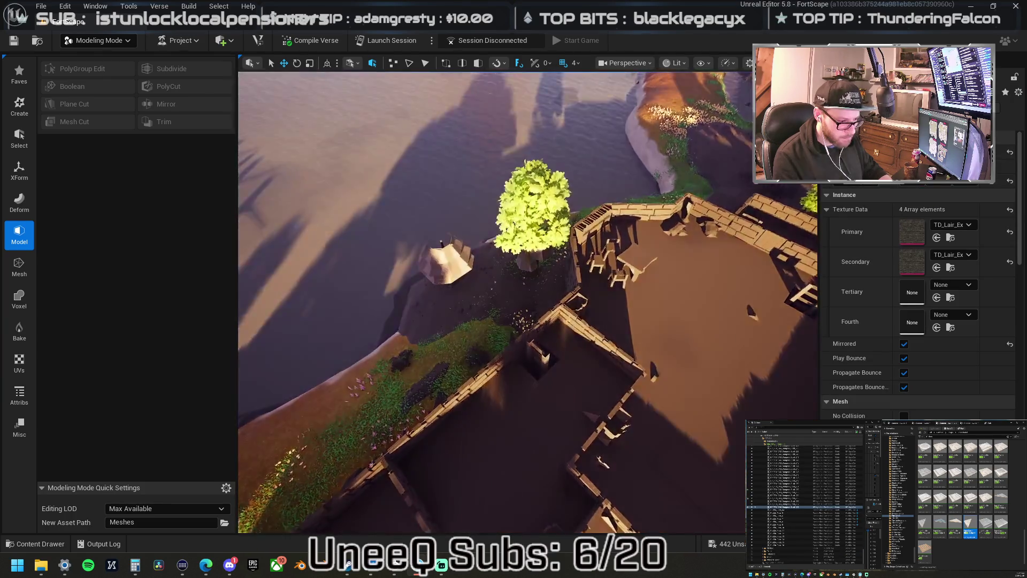
{"action": "key", "text": "w"}
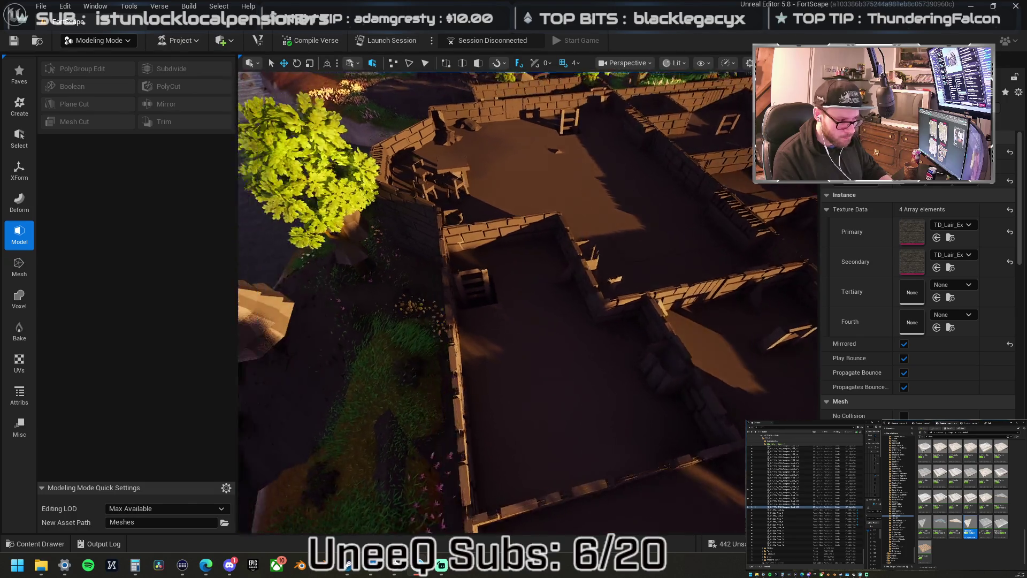
{"action": "key", "text": "w"}
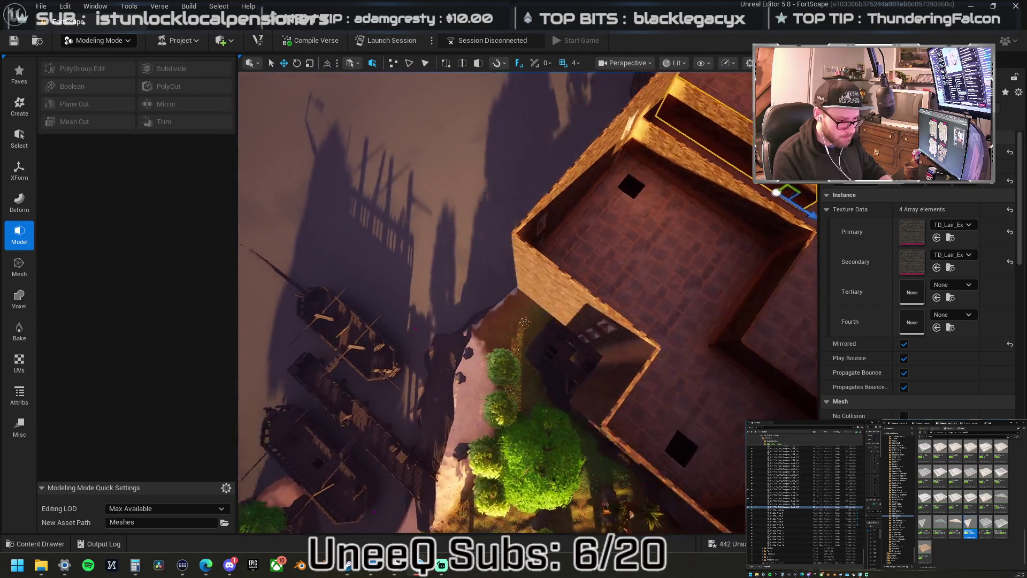
{"action": "key", "text": "w"}
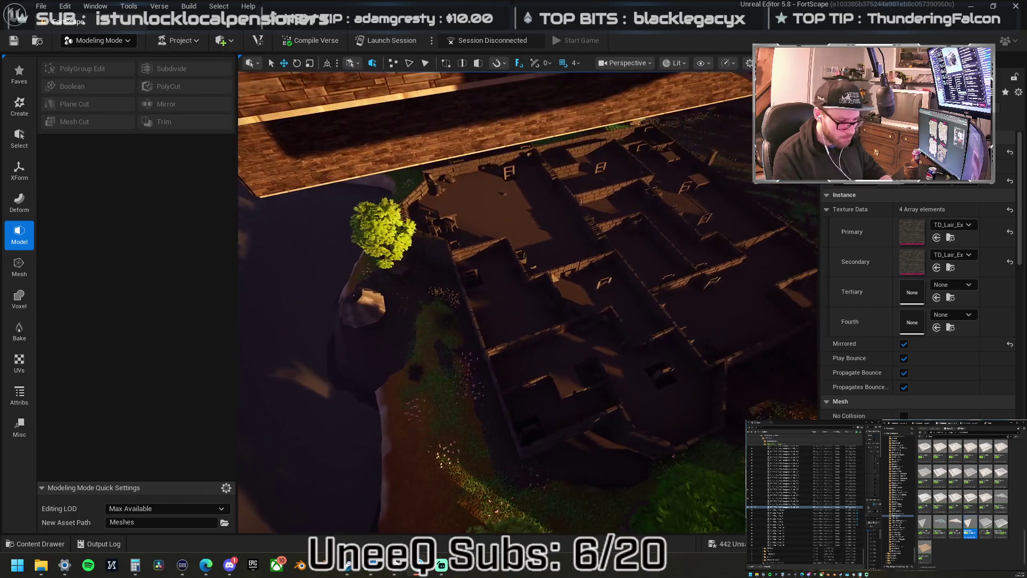
{"action": "key", "text": "s"}
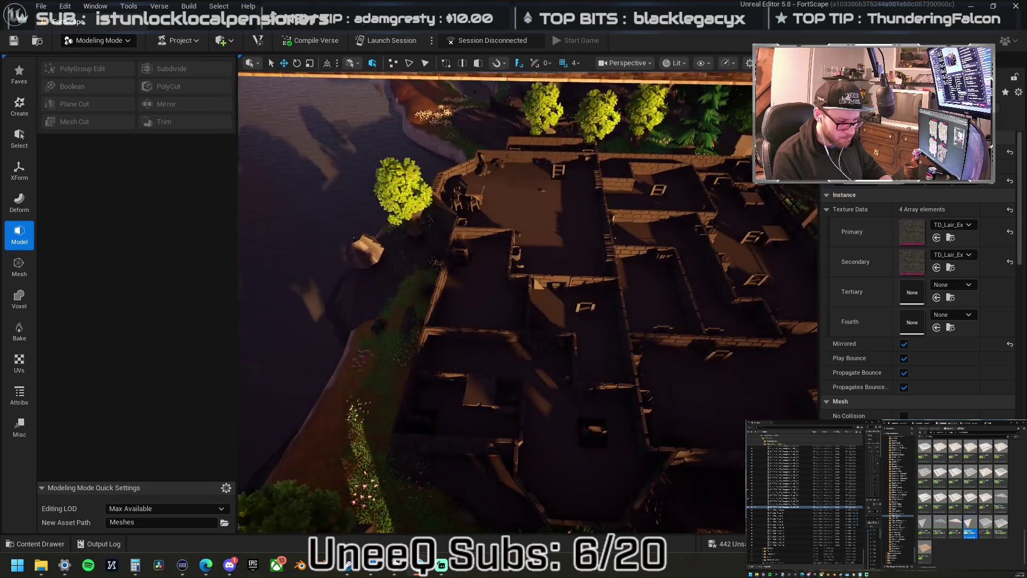
{"action": "key", "text": "w"}
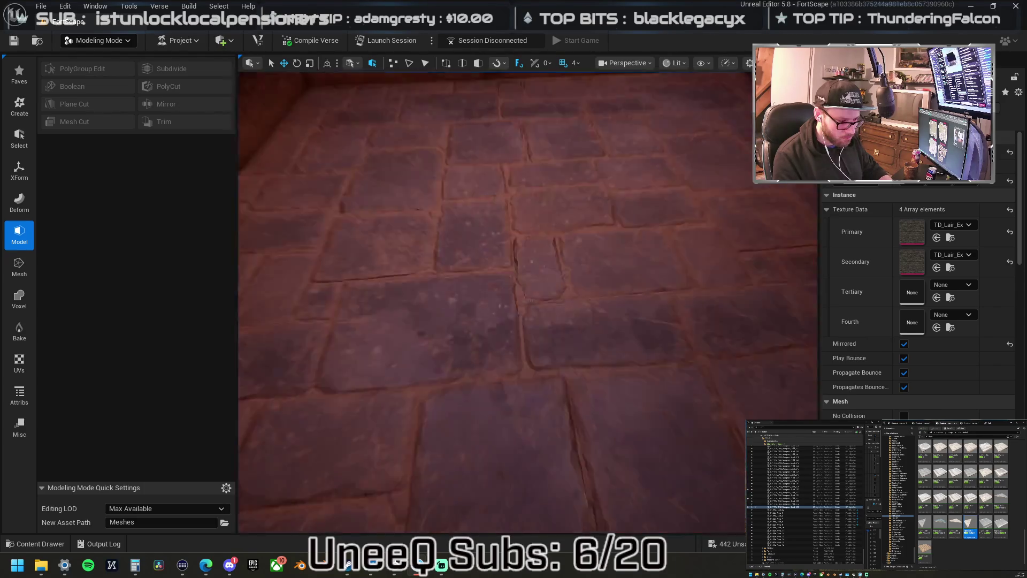
{"action": "key", "text": "w"}
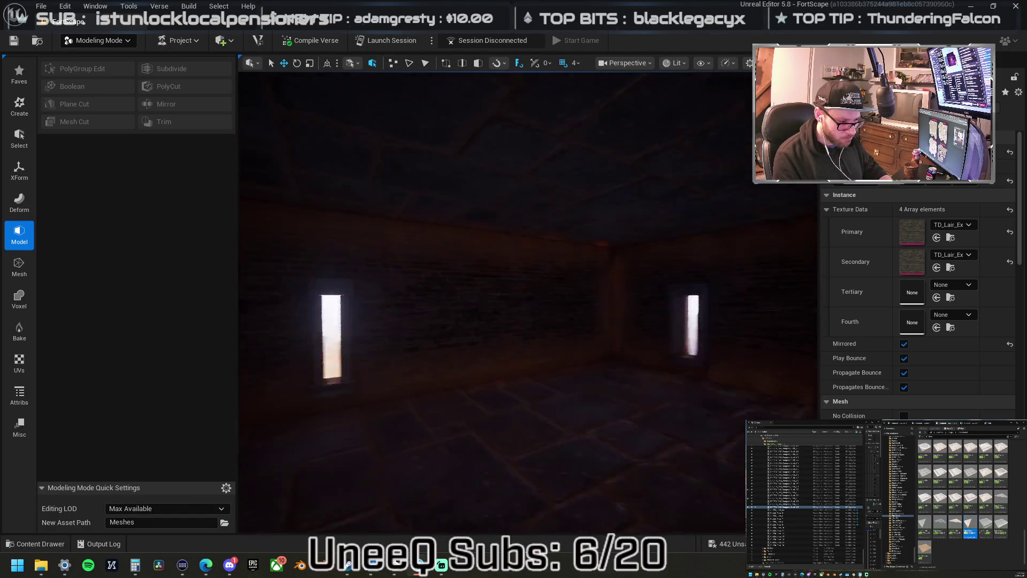
{"action": "key", "text": "w"}
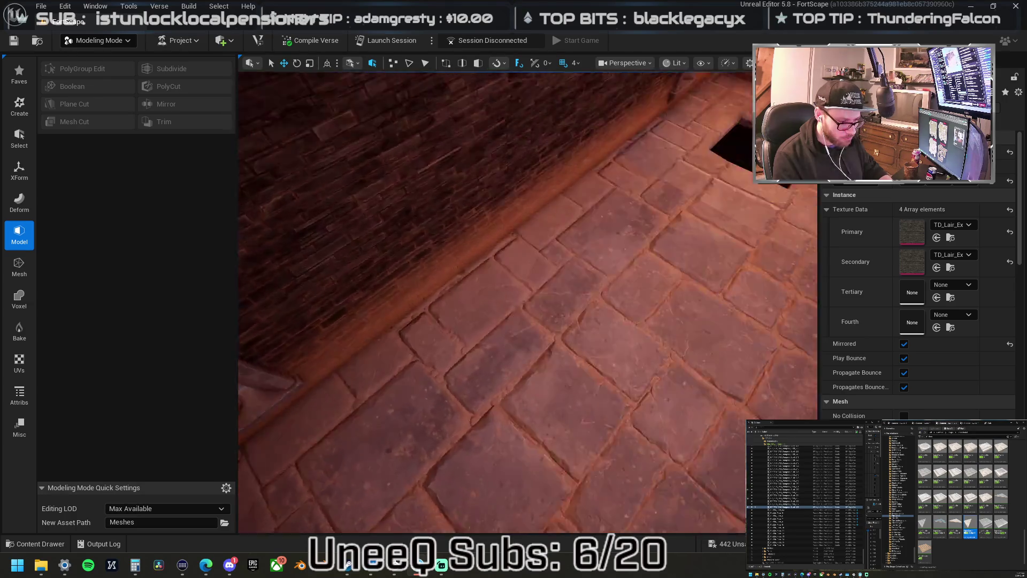
{"action": "key", "text": "s"}
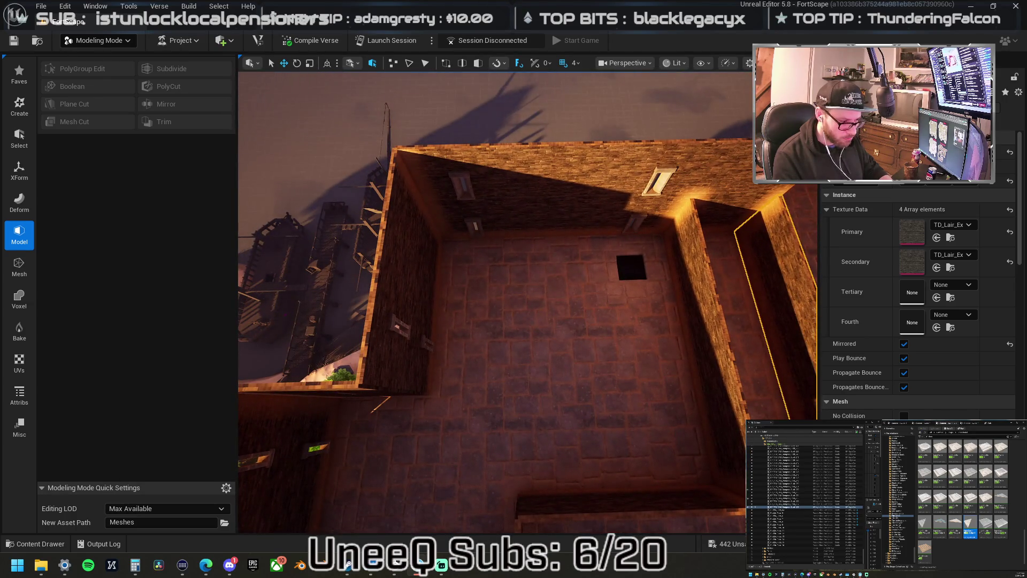
{"action": "left_click", "coordinate": [481, 273]}
{"action": "key", "text": "ctrl+z"}
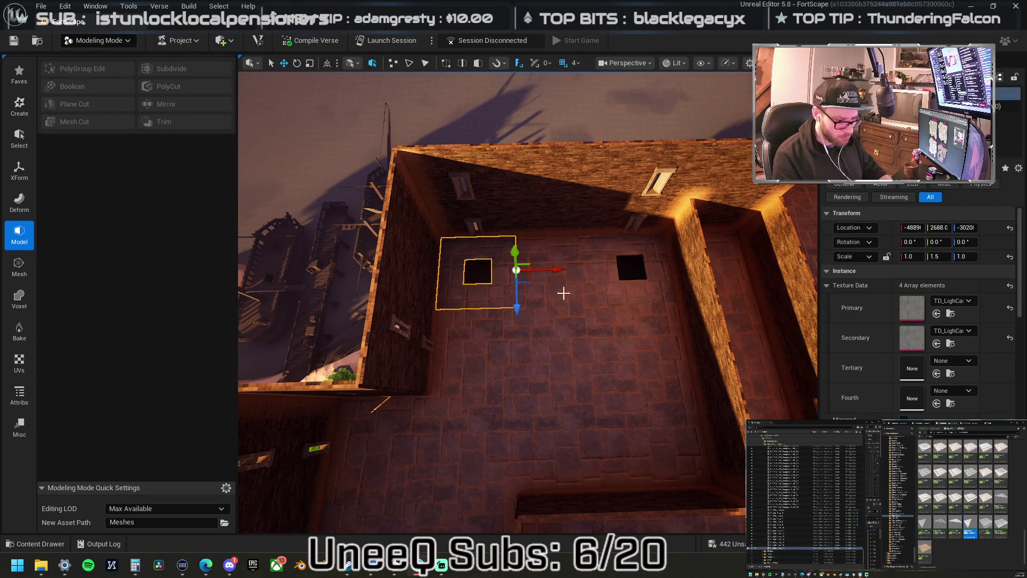
Select and frame the small wall piece and the roof piece to inspect them.
{"action": "key", "text": "s"}
{"action": "left_click", "coordinate": [674, 234]}
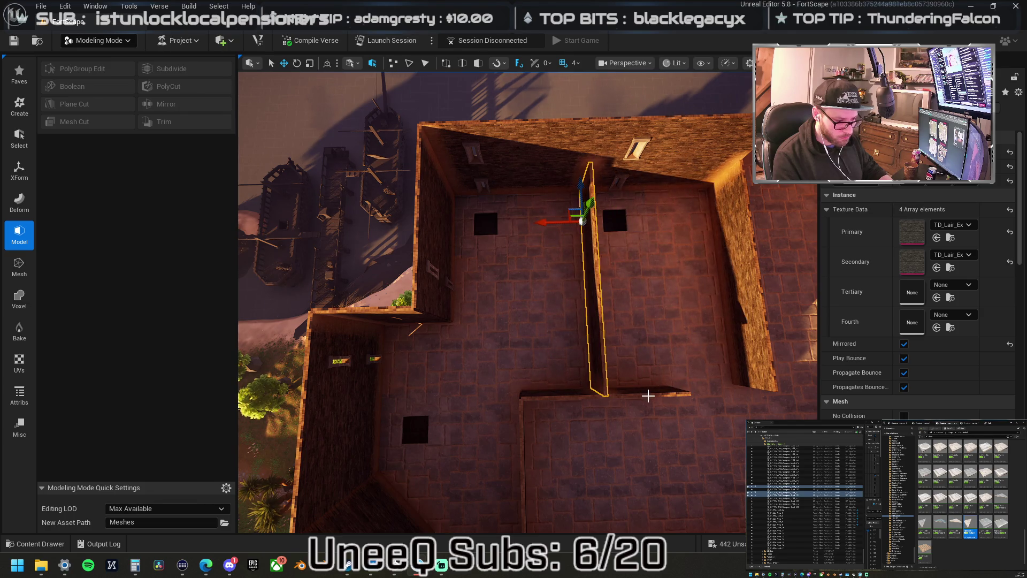
{"action": "left_click", "coordinate": [648, 396]}
{"action": "key", "text": "f"}
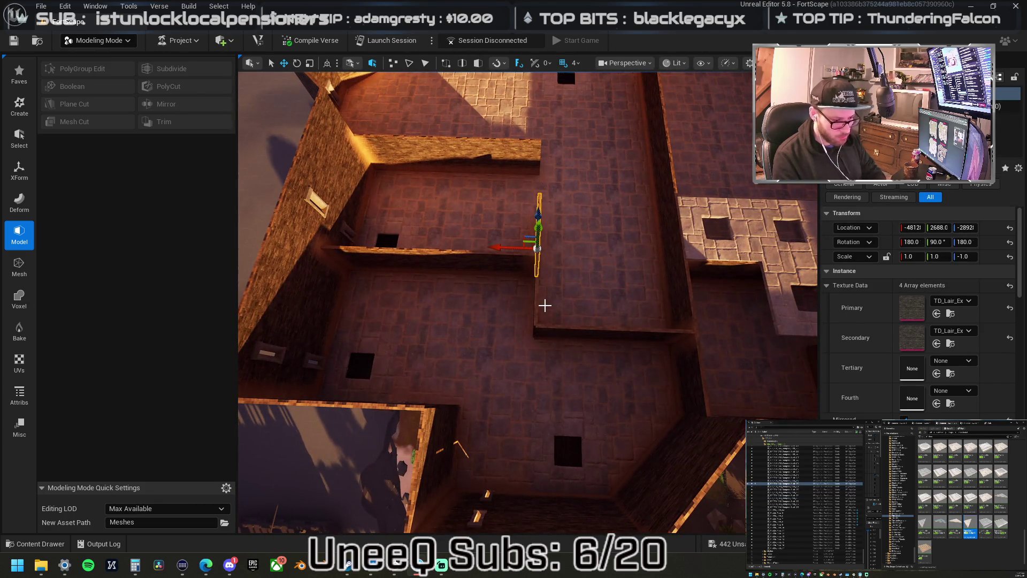
{"action": "left_click", "coordinate": [542, 297]}
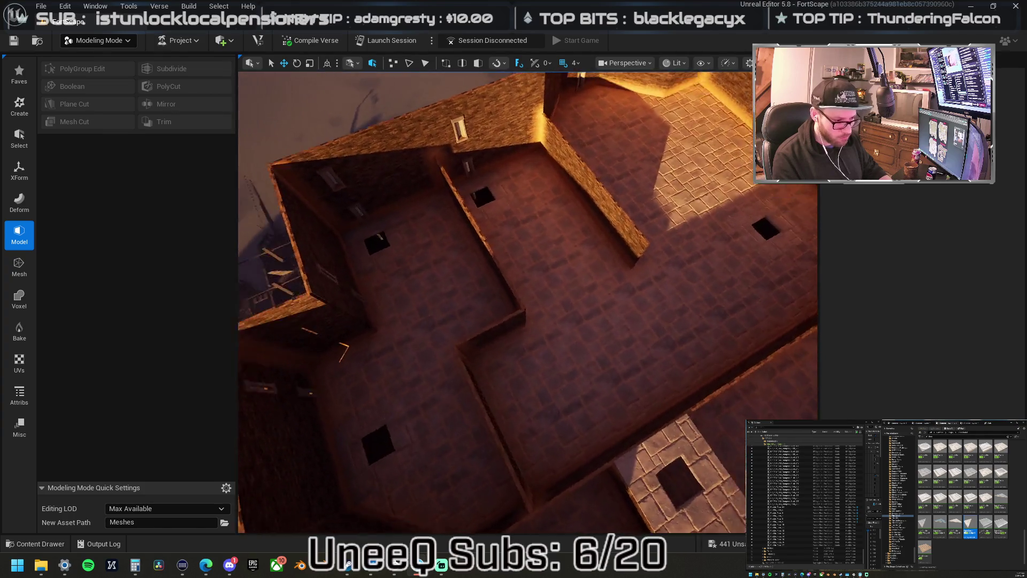
{"action": "left_click_drag", "start_coordinate": [550, 284], "coordinate": [549, 285]}
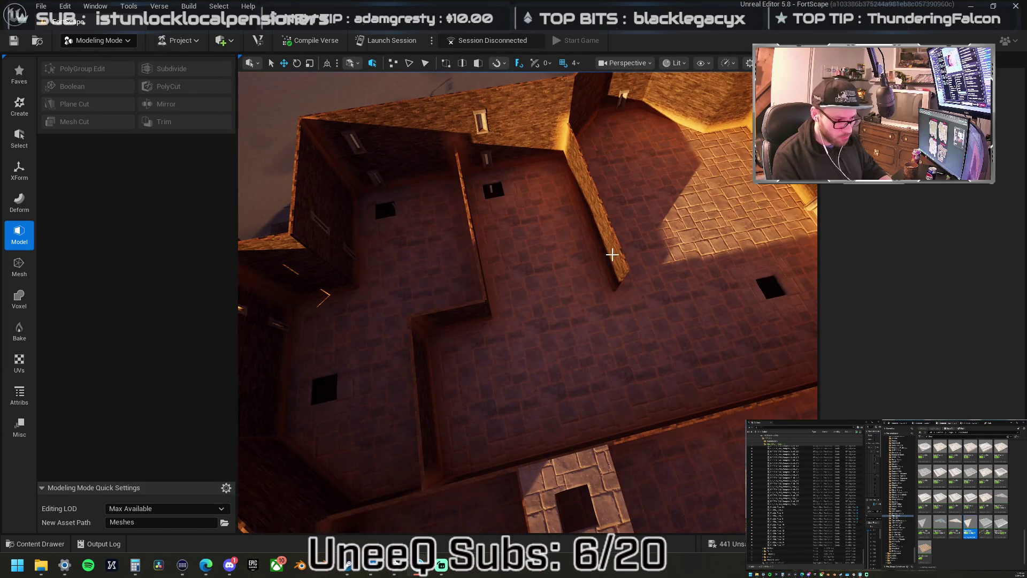
{"action": "left_click", "coordinate": [573, 182]}
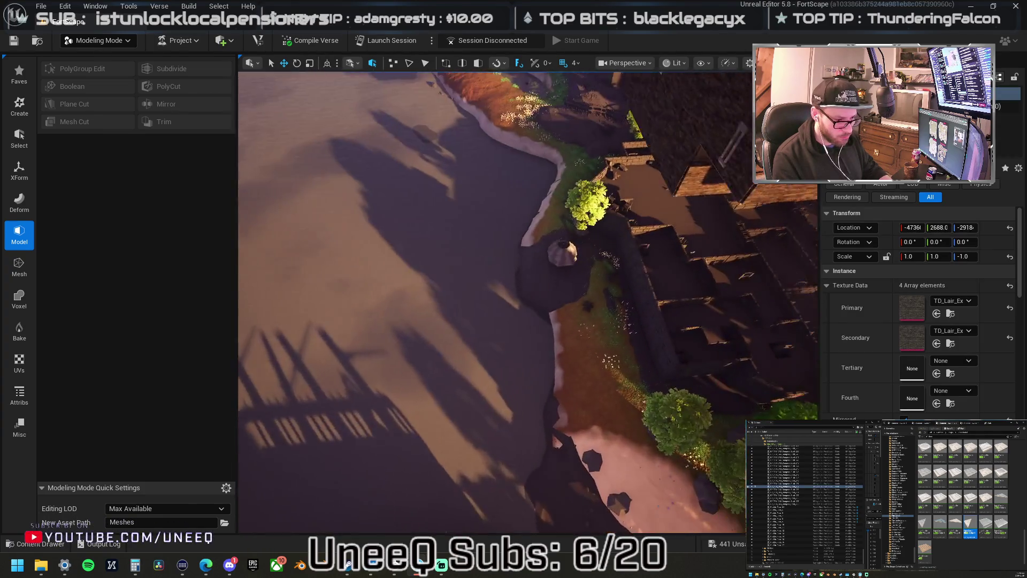
{"action": "left_click_drag", "start_coordinate": [549, 284], "coordinate": [549, 284]}
{"action": "key", "text": "f"}
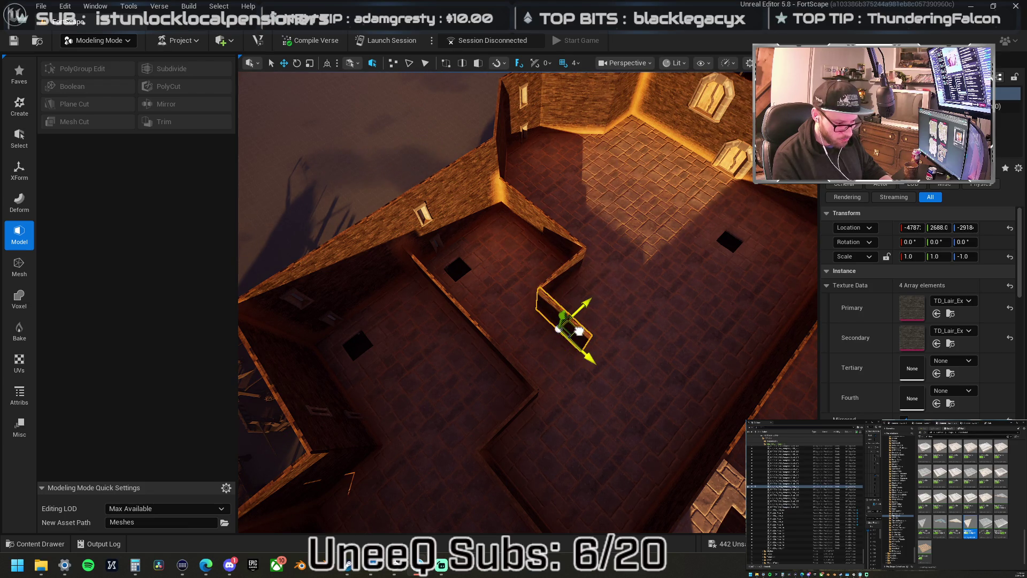
{"action": "mouse_move", "coordinate": [522, 379]}
{"action": "left_mouse_down"}
{"action": "mouse_move", "coordinate": [496, 294]}
{"action": "mouse_move", "coordinate": [722, 297]}
{"action": "left_mouse_up"}
Select the two wall pieces and slide the section down to the lower wall line.
{"action": "left_click", "coordinate": [522, 292]}
{"action": "mouse_move", "coordinate": [603, 178]}
{"action": "left_mouse_down"}
{"action": "mouse_move", "coordinate": [669, 195]}
{"action": "mouse_move", "coordinate": [688, 229]}
{"action": "mouse_move", "coordinate": [581, 195]}
{"action": "left_mouse_up"}
{"action": "left_click", "coordinate": [556, 193]}
{"action": "left_click", "coordinate": [615, 196], "text": "ctrl"}
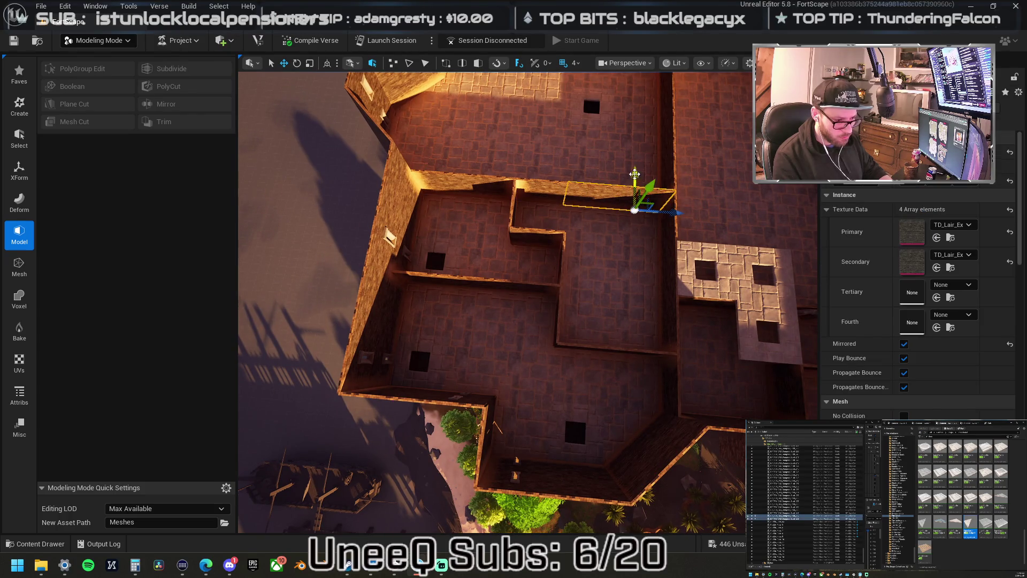
{"action": "left_click_drag", "start_coordinate": [636, 199], "coordinate": [646, 224]}
Delete the small leftover wall piece.
{"action": "left_click", "coordinate": [558, 197]}
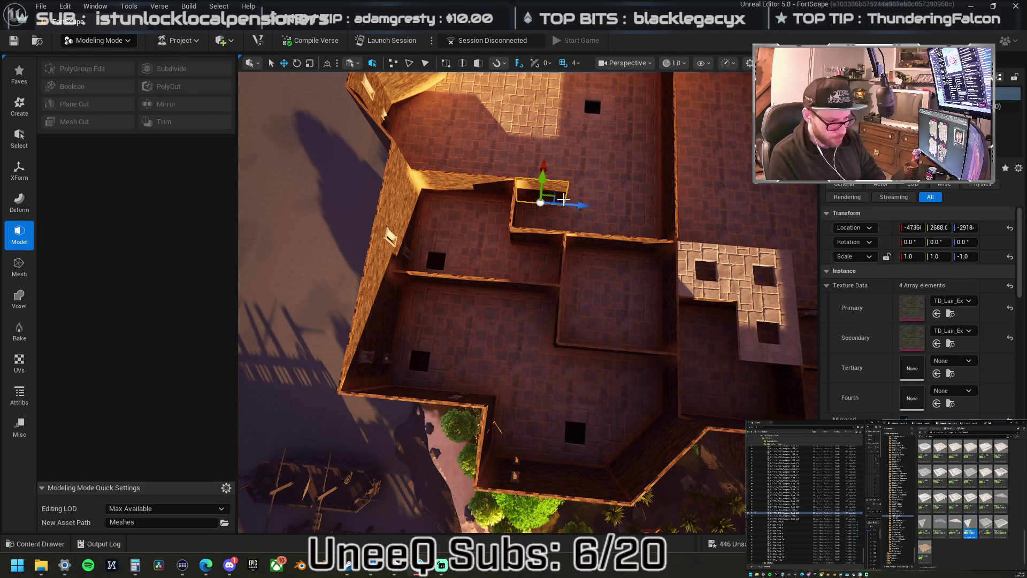
{"action": "key", "text": "Delete"}
{"action": "left_click_drag", "start_coordinate": [557, 197], "coordinate": [558, 181]}
{"action": "mouse_move", "coordinate": [596, 88]}
{"action": "left_mouse_down"}
{"action": "mouse_move", "coordinate": [579, 140]}
{"action": "mouse_move", "coordinate": [542, 178]}
{"action": "mouse_move", "coordinate": [491, 187]}
{"action": "left_mouse_up"}
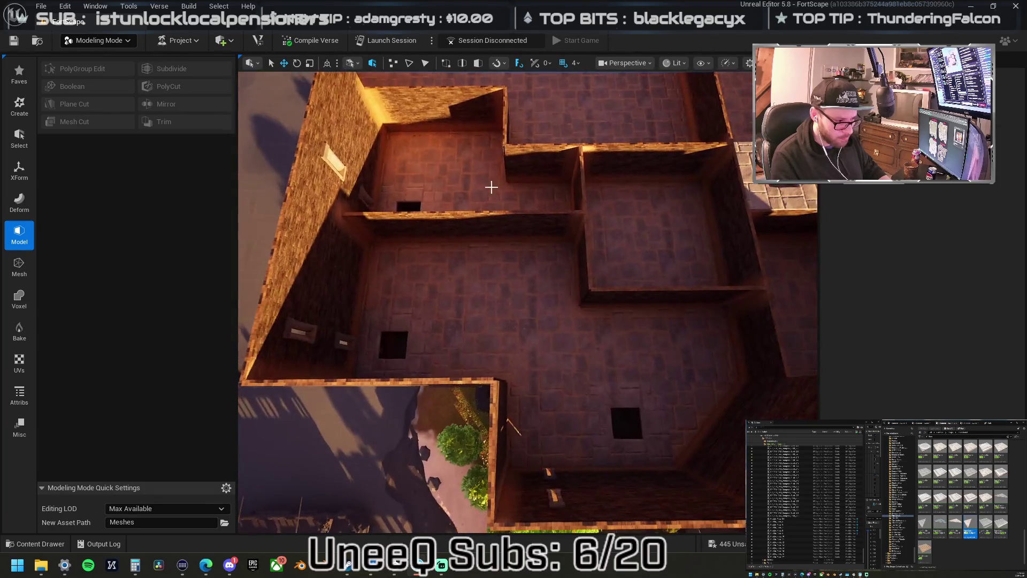
Clear the selection, then select and frame the arched doorway piece for the partition wall.
{"action": "left_click", "coordinate": [451, 224]}
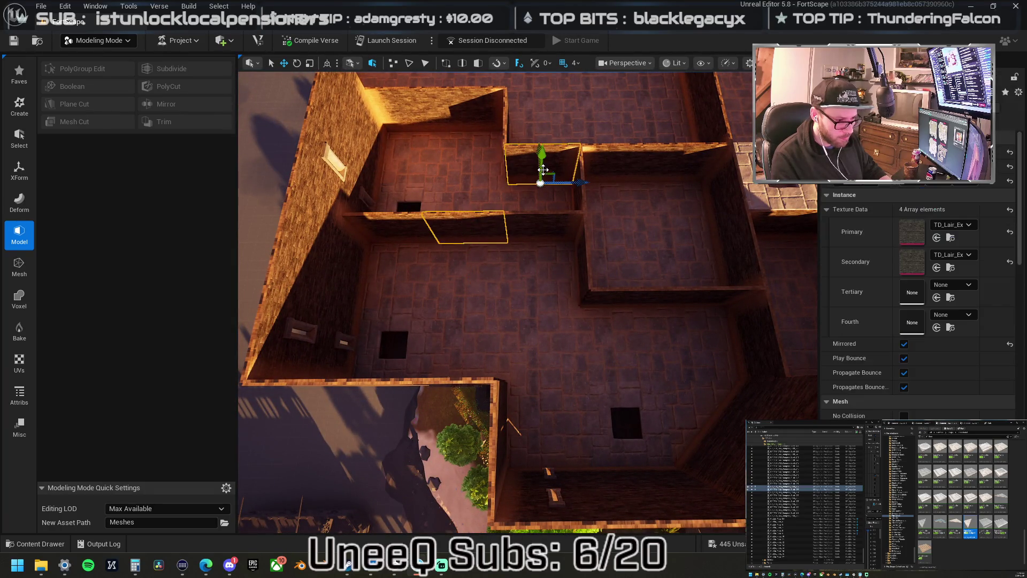
{"action": "scroll", "coordinate": [546, 177], "scroll_direction": "down", "scroll_amount": 5}
{"action": "left_click_drag", "start_coordinate": [553, 204], "coordinate": [512, 185]}
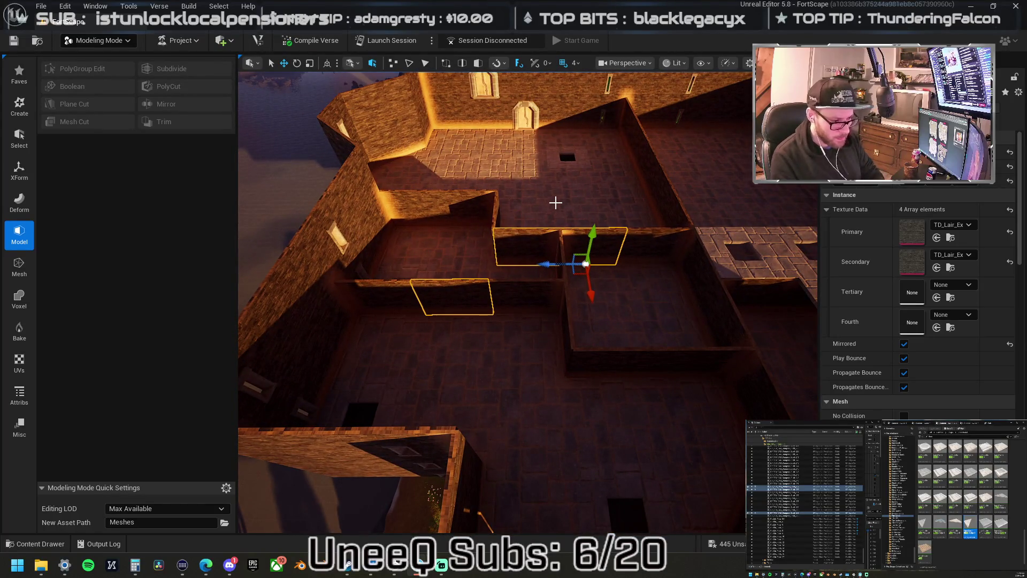
{"action": "key", "text": "Escape"}
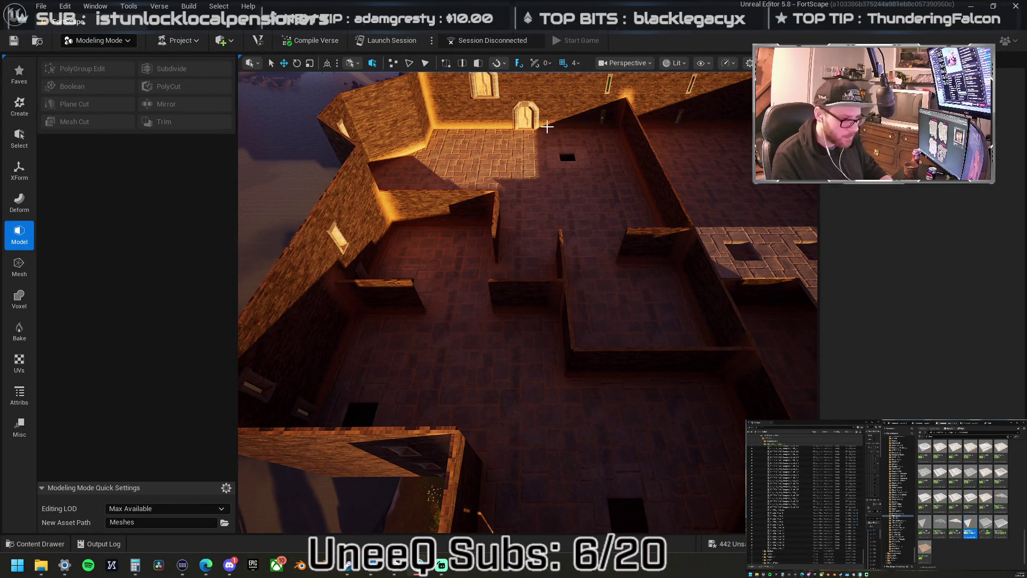
{"action": "left_click", "coordinate": [535, 118]}
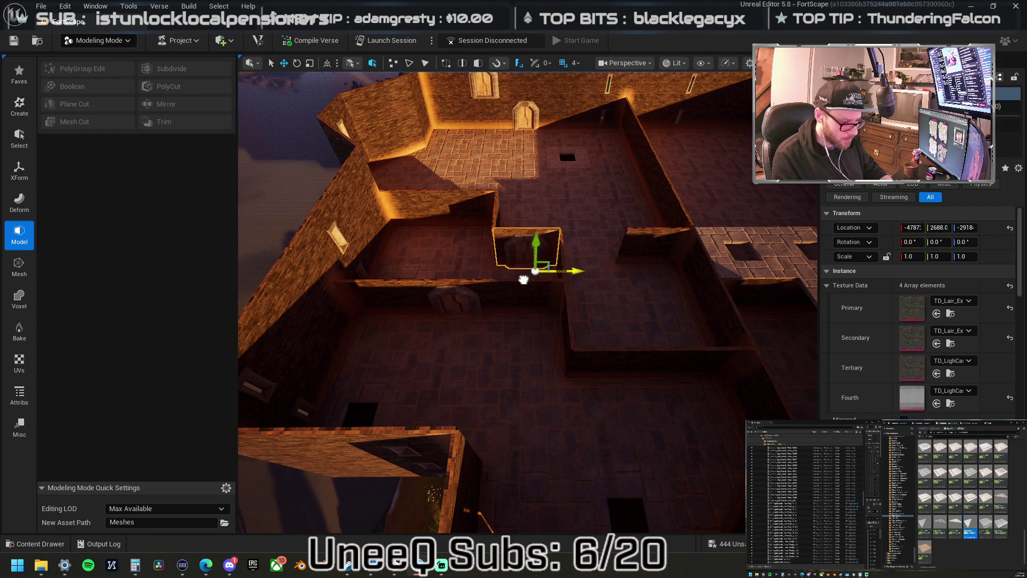
{"action": "mouse_move", "coordinate": [532, 272]}
{"action": "left_mouse_down"}
{"action": "mouse_move", "coordinate": [495, 299]}
{"action": "mouse_move", "coordinate": [541, 282]}
{"action": "mouse_move", "coordinate": [516, 306]}
{"action": "mouse_move", "coordinate": [492, 278]}
{"action": "left_mouse_up"}
{"action": "key", "text": "f"}
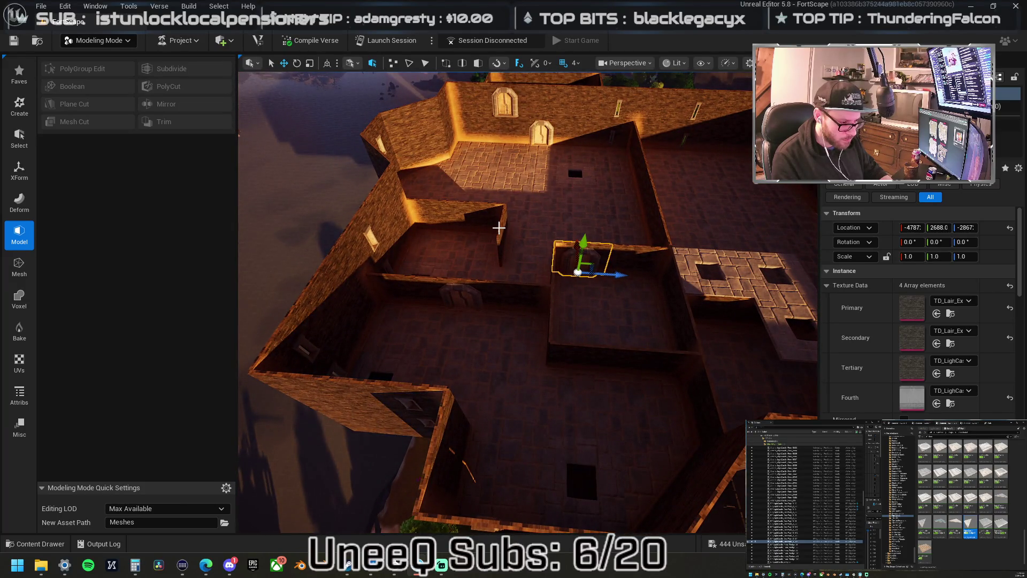
{"action": "mouse_move", "coordinate": [498, 228]}
{"action": "left_mouse_down"}
{"action": "mouse_move", "coordinate": [492, 220]}
{"action": "mouse_move", "coordinate": [505, 214]}
{"action": "mouse_move", "coordinate": [544, 205]}
{"action": "left_mouse_up"}
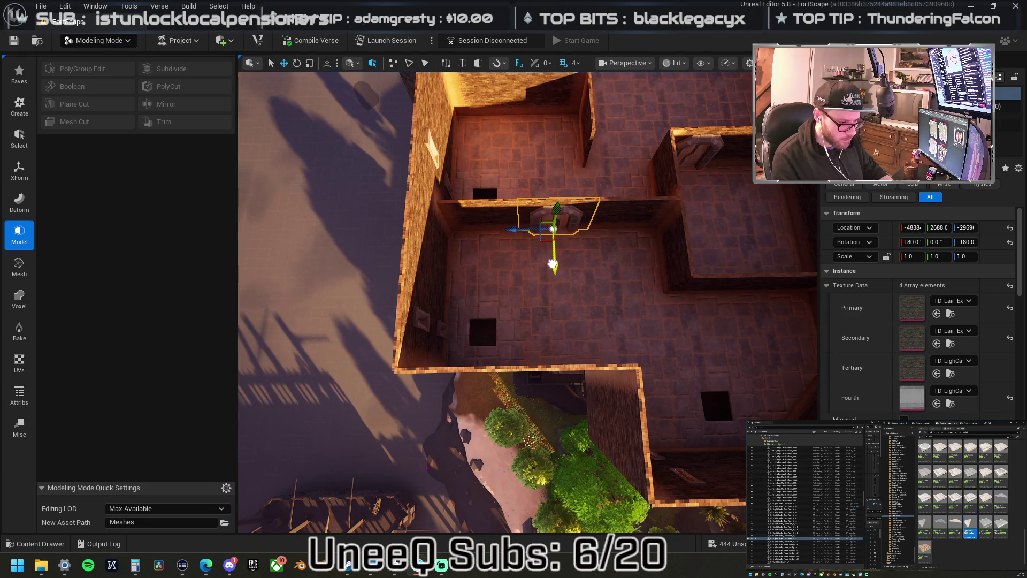
Select the wall pieces and move the textured doorway piece onto the left wall.
{"action": "left_click", "coordinate": [504, 212]}
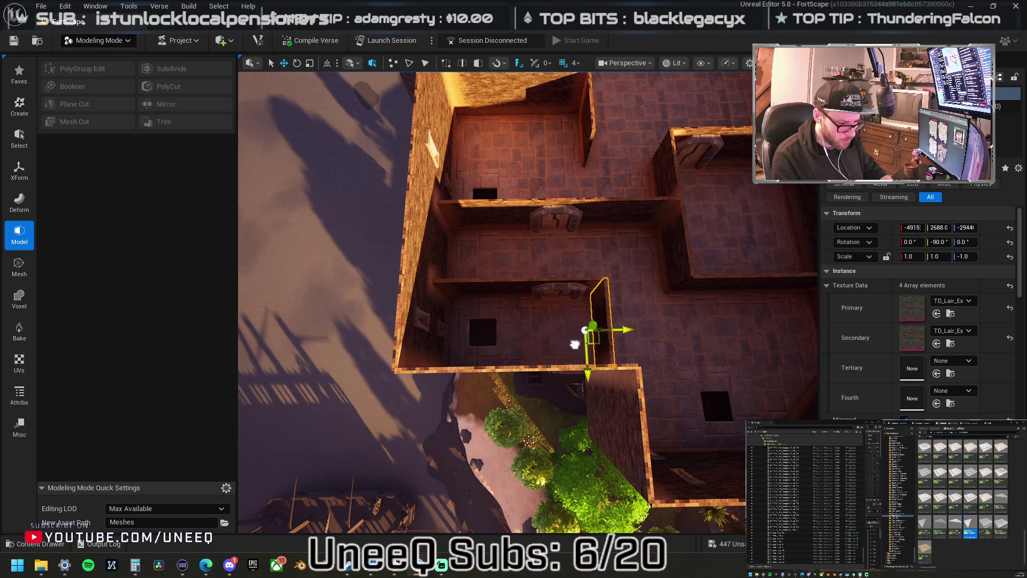
{"action": "left_click_drag", "start_coordinate": [589, 309], "coordinate": [632, 250]}
{"action": "left_click", "coordinate": [633, 274]}
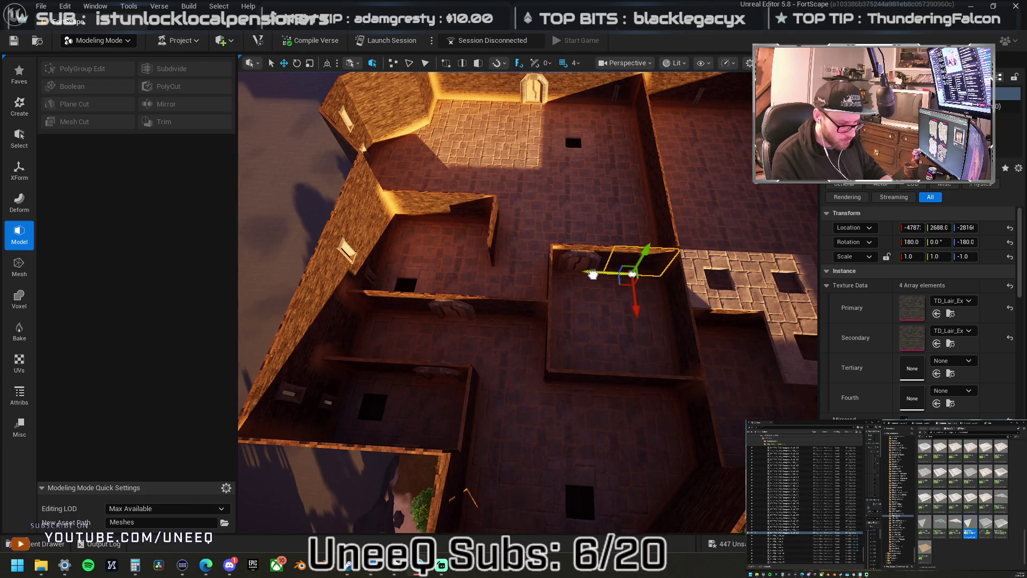
{"action": "left_click", "coordinate": [481, 262]}
{"action": "left_click_drag", "start_coordinate": [485, 268], "coordinate": [486, 299]}
{"action": "mouse_move", "coordinate": [436, 195]}
{"action": "left_mouse_down"}
{"action": "mouse_move", "coordinate": [396, 267]}
{"action": "mouse_move", "coordinate": [396, 192]}
{"action": "mouse_move", "coordinate": [396, 246]}
{"action": "mouse_move", "coordinate": [514, 263]}
{"action": "left_mouse_up"}
{"action": "mouse_move", "coordinate": [688, 296]}
{"action": "left_mouse_down"}
{"action": "mouse_move", "coordinate": [690, 313]}
{"action": "mouse_move", "coordinate": [420, 254]}
{"action": "mouse_move", "coordinate": [428, 267]}
{"action": "left_mouse_up"}
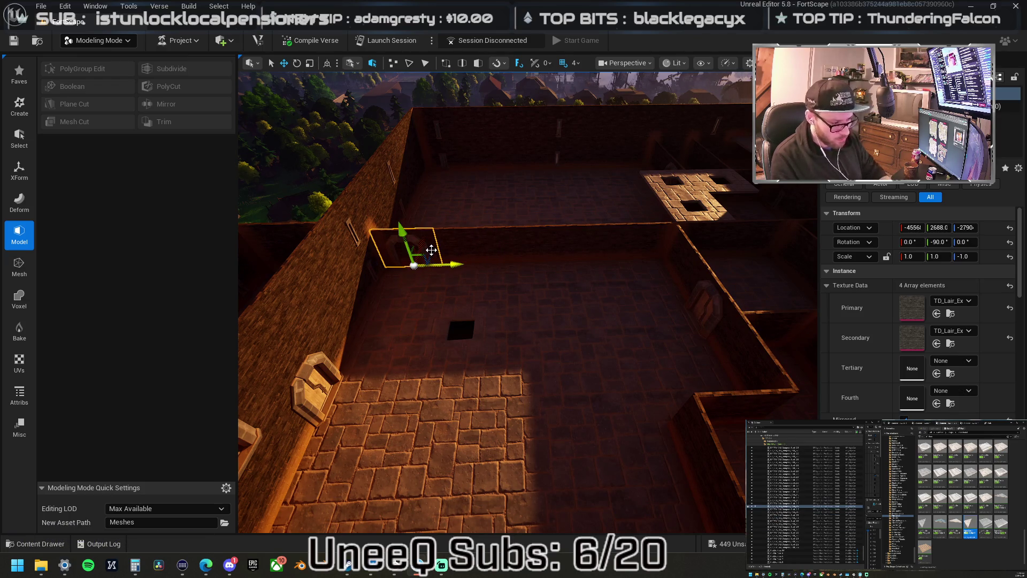
Undo the flip and slide the arched doorway to the wall centre beside the other arch.
{"action": "key", "text": "ctrl+z"}
{"action": "mouse_move", "coordinate": [374, 266]}
{"action": "left_mouse_down"}
{"action": "mouse_move", "coordinate": [567, 262]}
{"action": "mouse_move", "coordinate": [580, 248]}
{"action": "left_mouse_up"}
{"action": "left_click", "coordinate": [532, 249]}
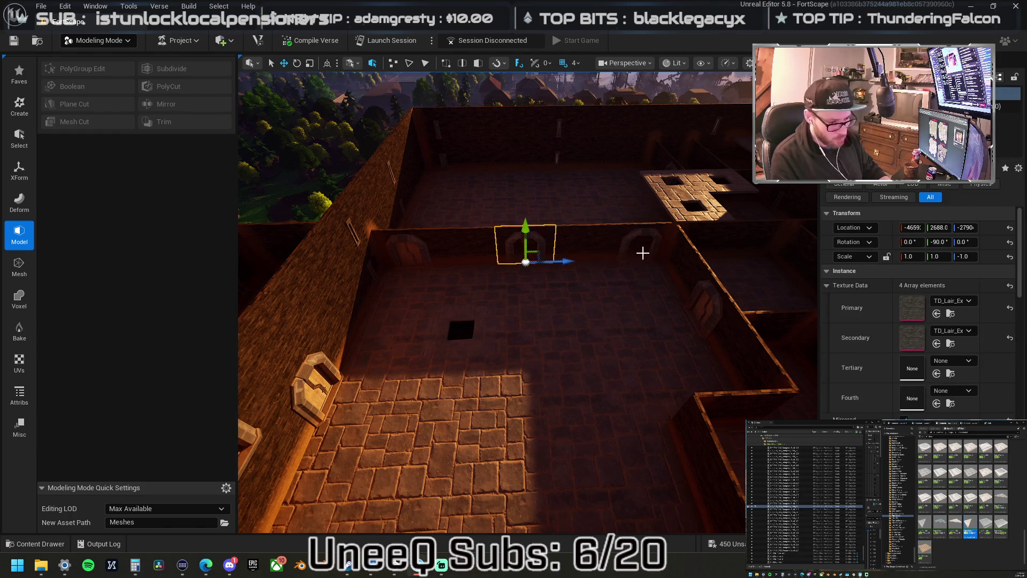
{"action": "left_click", "coordinate": [646, 251], "text": "ctrl"}
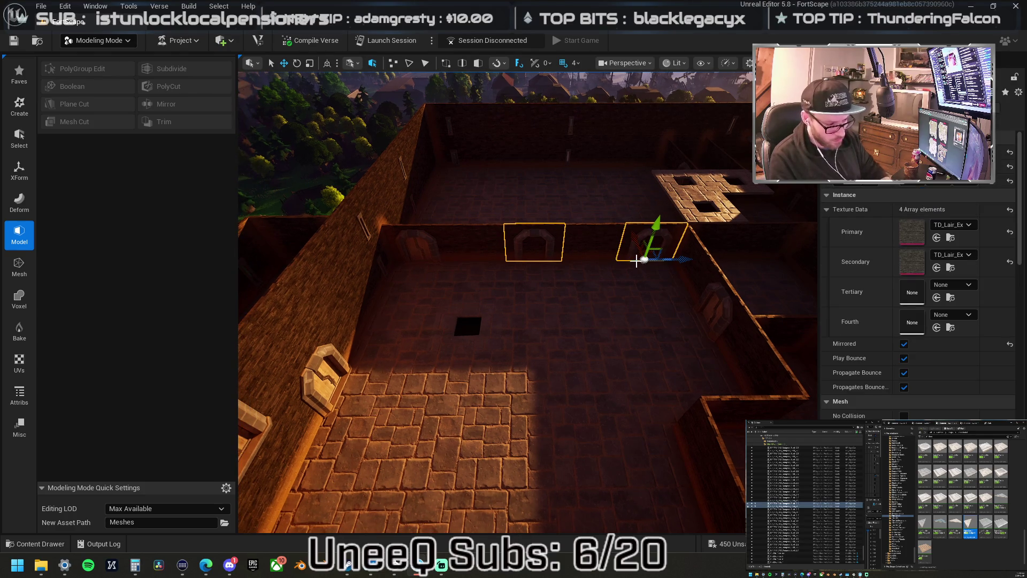
{"action": "key", "text": "Escape"}
{"action": "left_click_drag", "start_coordinate": [567, 286], "coordinate": [465, 330]}
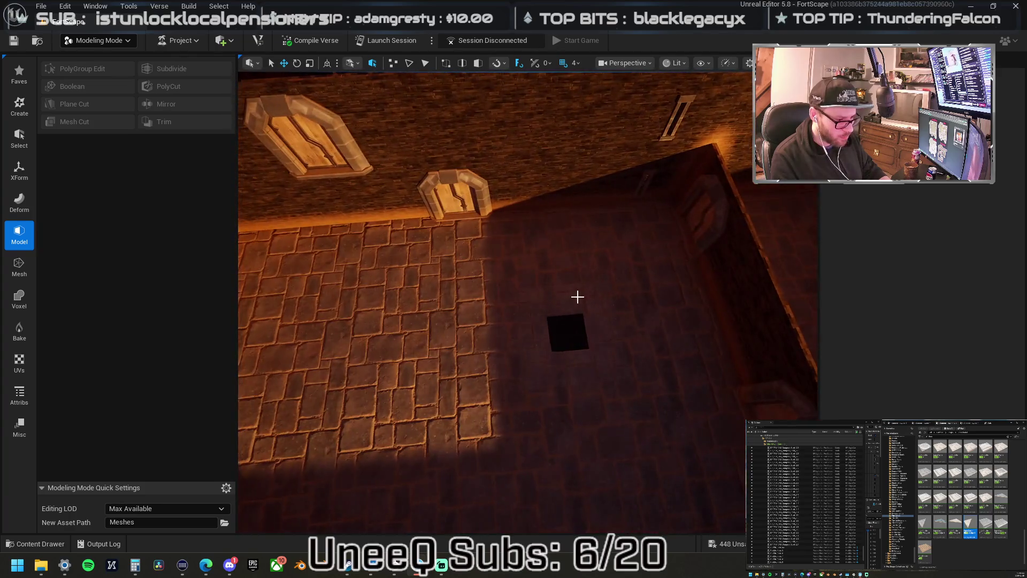
{"action": "left_click", "coordinate": [576, 321]}
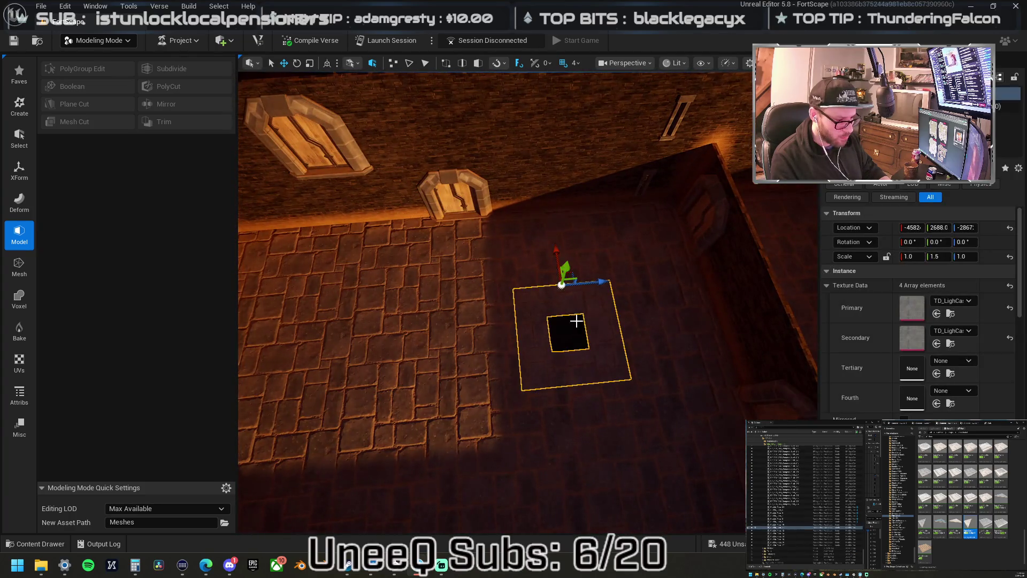
Delete the loose tile beside the trapdoor hole, undoing a trial floor-plane move.
{"action": "left_click", "coordinate": [568, 261]}
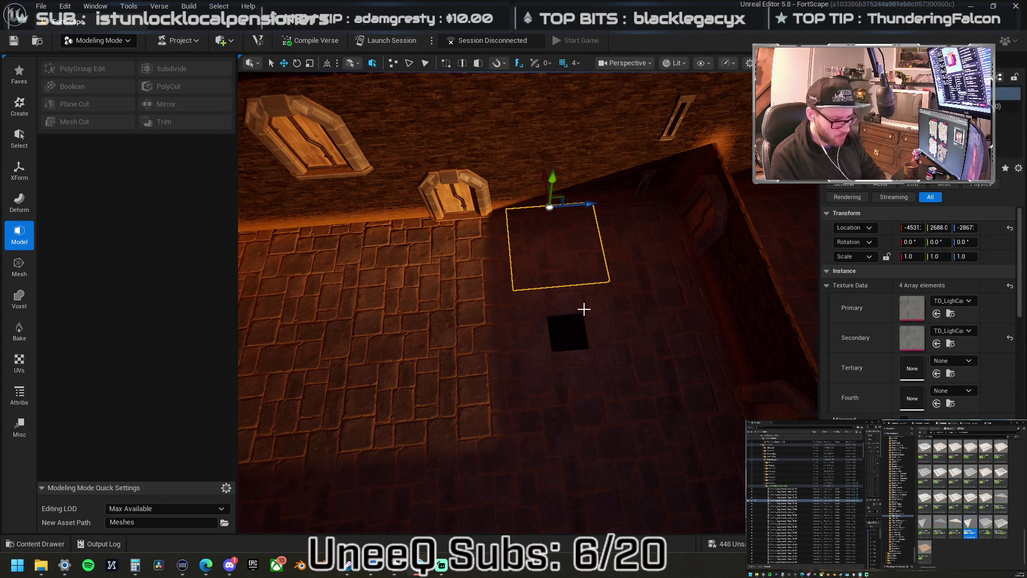
{"action": "key", "text": "Delete"}
{"action": "left_click", "coordinate": [553, 291]}
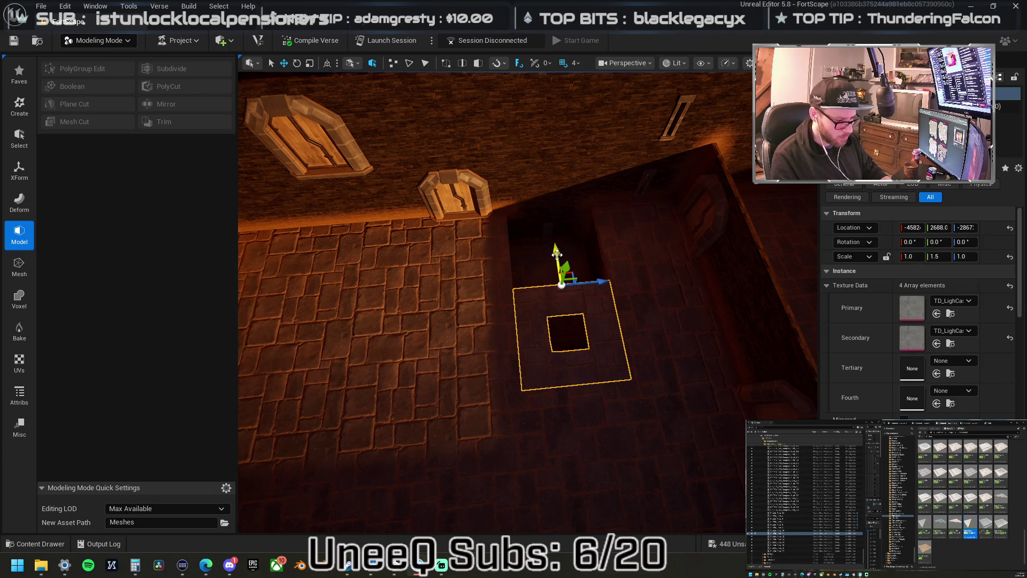
{"action": "left_click", "coordinate": [587, 404]}
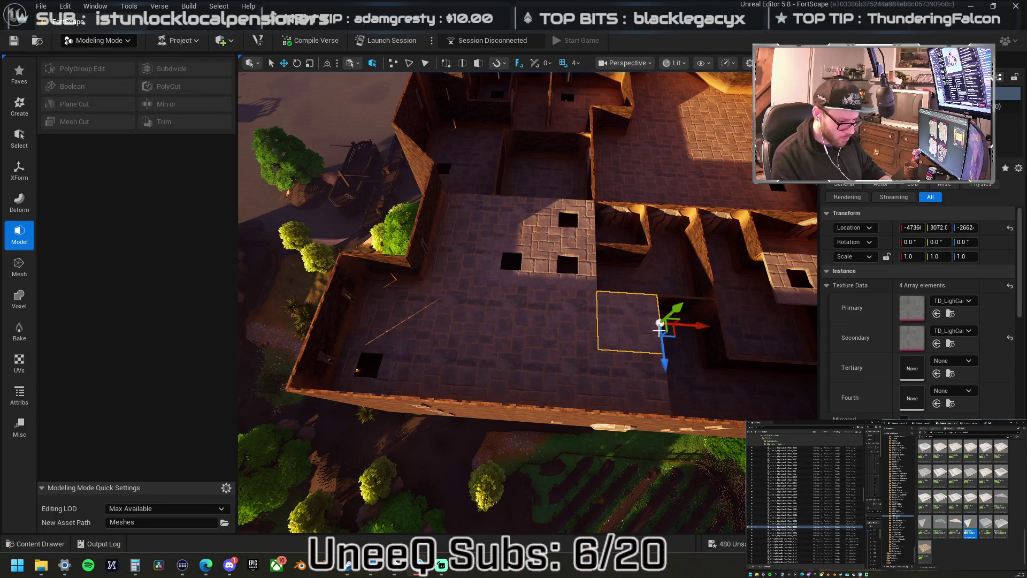
{"action": "mouse_move", "coordinate": [484, 323]}
{"action": "left_mouse_down"}
{"action": "mouse_move", "coordinate": [721, 344]}
{"action": "mouse_move", "coordinate": [445, 371]}
{"action": "mouse_move", "coordinate": [383, 351]}
{"action": "mouse_move", "coordinate": [326, 362]}
{"action": "mouse_move", "coordinate": [328, 316]}
{"action": "mouse_move", "coordinate": [282, 321]}
{"action": "mouse_move", "coordinate": [285, 360]}
{"action": "left_mouse_up"}
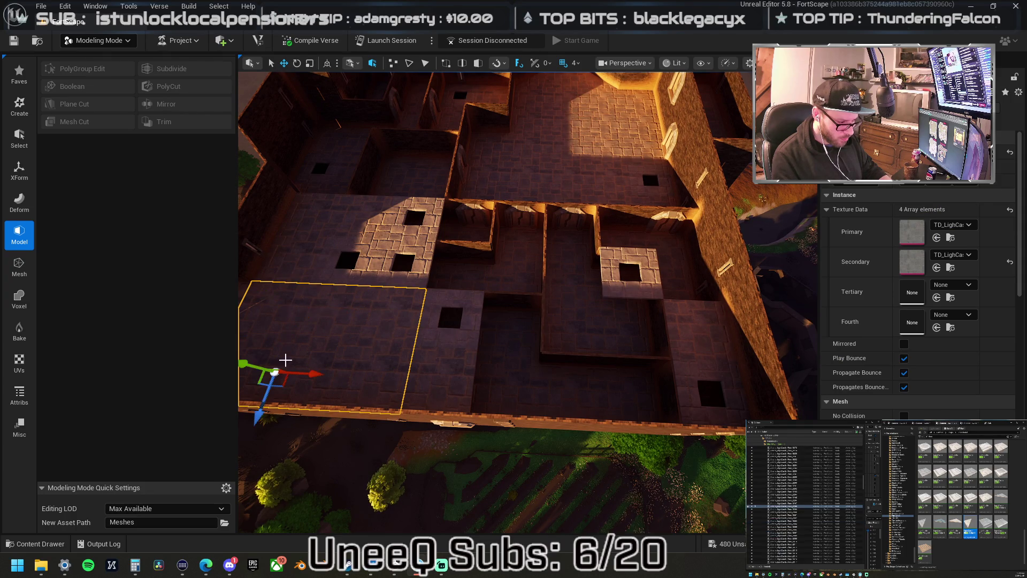
{"action": "key", "text": "ctrl+z"}
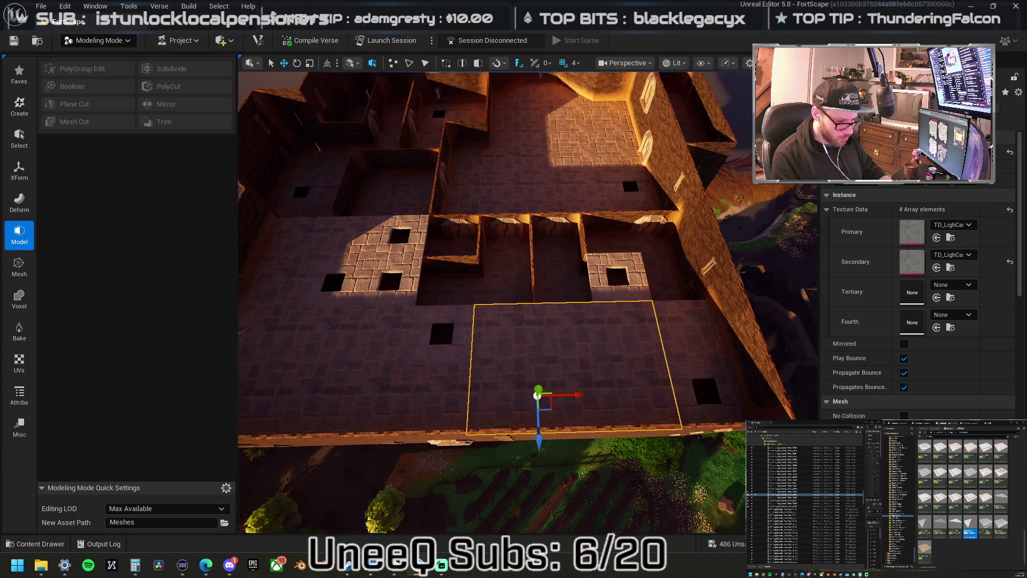
Move the floor plane onto the upper floor area.
{"action": "scroll", "coordinate": [578, 380], "scroll_direction": "up", "scroll_amount": 1}
{"action": "mouse_move", "coordinate": [551, 419]}
{"action": "left_mouse_down"}
{"action": "mouse_move", "coordinate": [508, 322]}
{"action": "mouse_move", "coordinate": [515, 315]}
{"action": "mouse_move", "coordinate": [493, 308]}
{"action": "left_mouse_up"}
{"action": "key", "text": "f"}
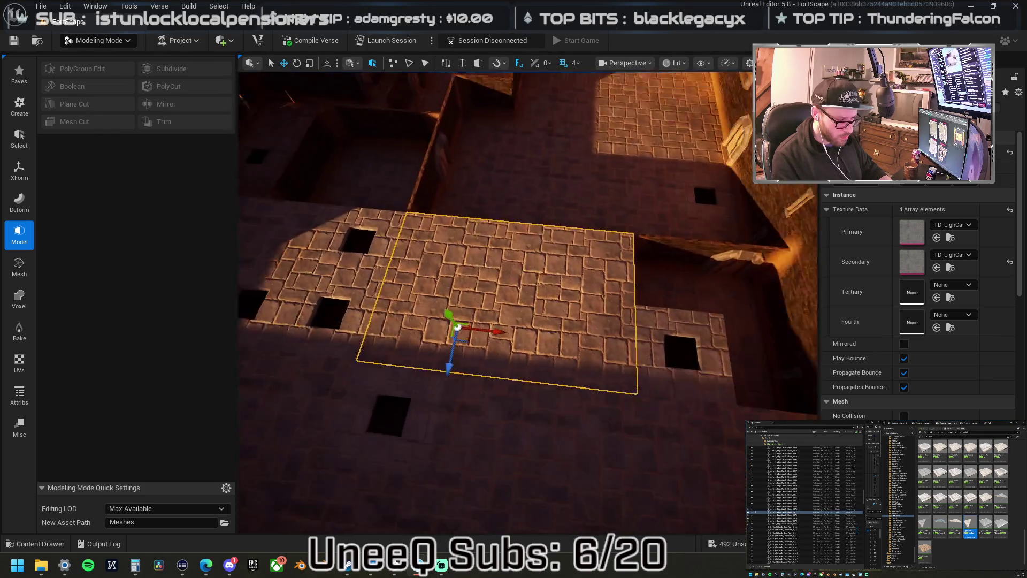
{"action": "mouse_move", "coordinate": [488, 336]}
{"action": "left_mouse_down"}
{"action": "mouse_move", "coordinate": [401, 251]}
{"action": "mouse_move", "coordinate": [353, 242]}
{"action": "mouse_move", "coordinate": [529, 230]}
{"action": "mouse_move", "coordinate": [523, 172]}
{"action": "mouse_move", "coordinate": [384, 161]}
{"action": "mouse_move", "coordinate": [383, 207]}
{"action": "mouse_move", "coordinate": [466, 246]}
{"action": "mouse_move", "coordinate": [484, 240]}
{"action": "mouse_move", "coordinate": [483, 300]}
{"action": "mouse_move", "coordinate": [521, 246]}
{"action": "mouse_move", "coordinate": [610, 227]}
{"action": "mouse_move", "coordinate": [615, 265]}
{"action": "mouse_move", "coordinate": [638, 291]}
{"action": "left_mouse_up"}
Raise the corner plane to roof level and Alt-drag roof tile copies down the roof.
{"action": "left_click", "coordinate": [526, 220]}
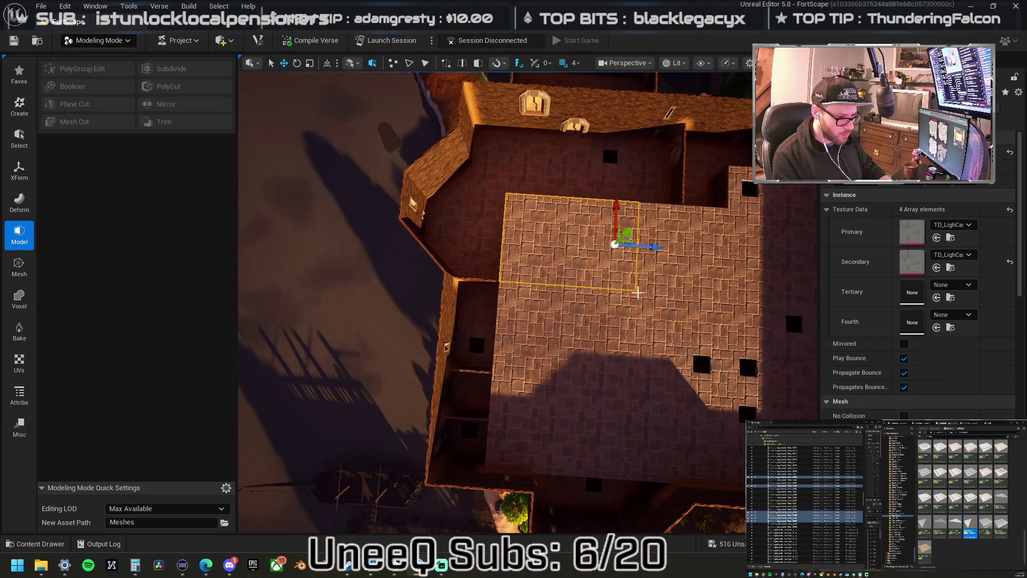
{"action": "mouse_move", "coordinate": [658, 251]}
{"action": "left_mouse_down"}
{"action": "mouse_move", "coordinate": [713, 274]}
{"action": "mouse_move", "coordinate": [707, 262]}
{"action": "left_mouse_up"}
{"action": "mouse_move", "coordinate": [705, 211]}
{"action": "left_mouse_down"}
{"action": "mouse_move", "coordinate": [748, 173]}
{"action": "mouse_move", "coordinate": [726, 146]}
{"action": "mouse_move", "coordinate": [710, 151]}
{"action": "left_mouse_up"}
{"action": "left_click_drag", "start_coordinate": [524, 138], "coordinate": [509, 273]}
{"action": "mouse_move", "coordinate": [516, 227]}
{"action": "left_mouse_down"}
{"action": "mouse_move", "coordinate": [527, 195]}
{"action": "mouse_move", "coordinate": [519, 435]}
{"action": "mouse_move", "coordinate": [547, 427]}
{"action": "left_mouse_up"}
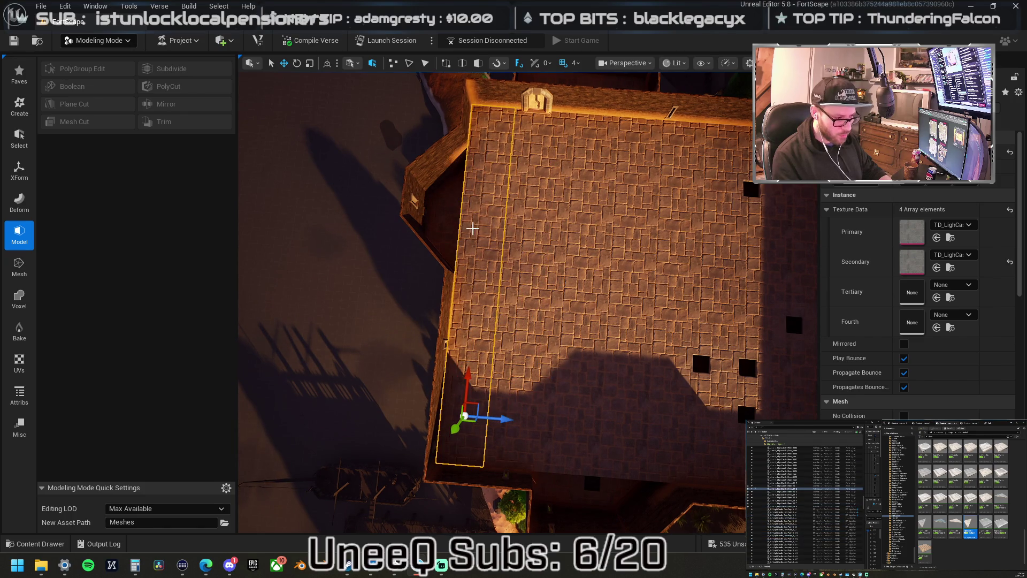
Move a stone roof tile from near the top out to the roof edge.
{"action": "left_click", "coordinate": [485, 216]}
{"action": "mouse_move", "coordinate": [529, 196]}
{"action": "left_mouse_down"}
{"action": "mouse_move", "coordinate": [460, 203]}
{"action": "mouse_move", "coordinate": [427, 267]}
{"action": "mouse_move", "coordinate": [439, 259]}
{"action": "left_mouse_up"}
{"action": "left_click", "coordinate": [440, 259]}
{"action": "mouse_move", "coordinate": [496, 317]}
{"action": "left_mouse_down"}
{"action": "mouse_move", "coordinate": [486, 278]}
{"action": "mouse_move", "coordinate": [523, 284]}
{"action": "mouse_move", "coordinate": [588, 247]}
{"action": "left_mouse_up"}
Select the triangle and diamond roof openings and shift the diamond down-left.
{"action": "left_click", "coordinate": [599, 243]}
{"action": "left_click", "coordinate": [607, 244], "text": "ctrl"}
{"action": "mouse_move", "coordinate": [601, 271]}
{"action": "left_mouse_down"}
{"action": "mouse_move", "coordinate": [615, 315]}
{"action": "mouse_move", "coordinate": [569, 274]}
{"action": "left_mouse_up"}
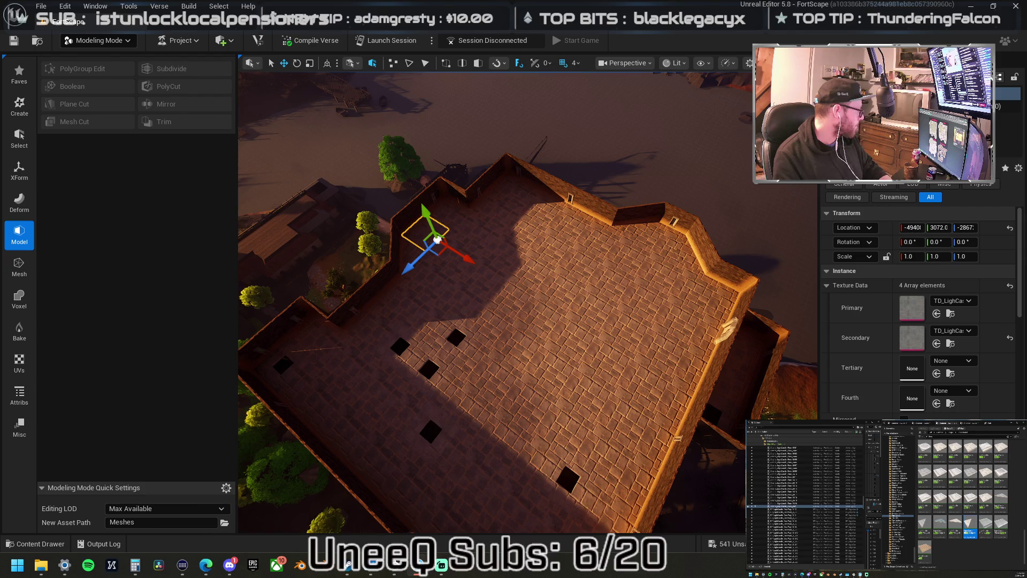
Fly the camera across the roof to an oblique close view of the fort.
{"action": "key", "text": "Up"}
{"action": "key", "text": "Up"}
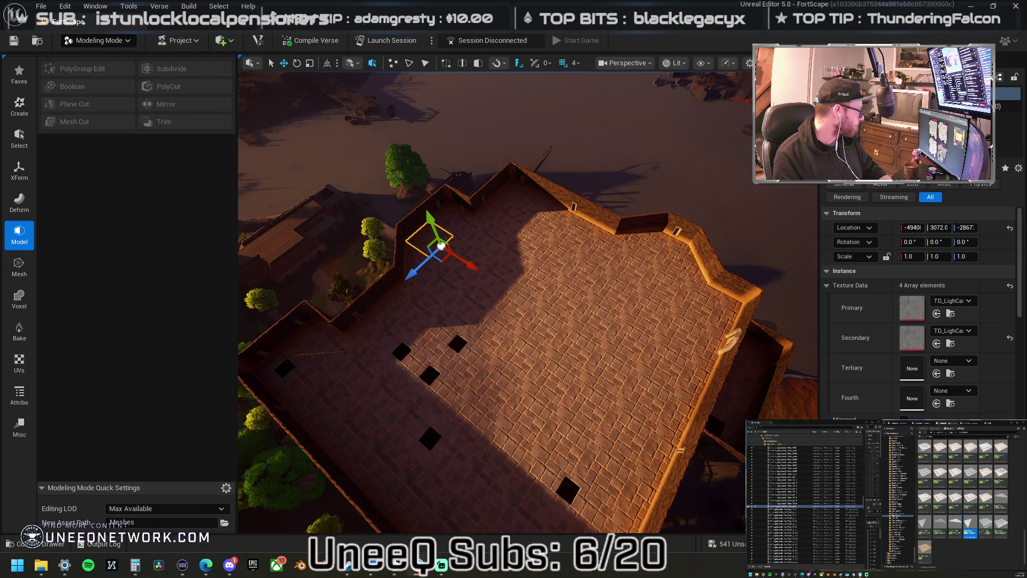
{"action": "key", "text": "Left"}
{"action": "key", "text": "Up"}
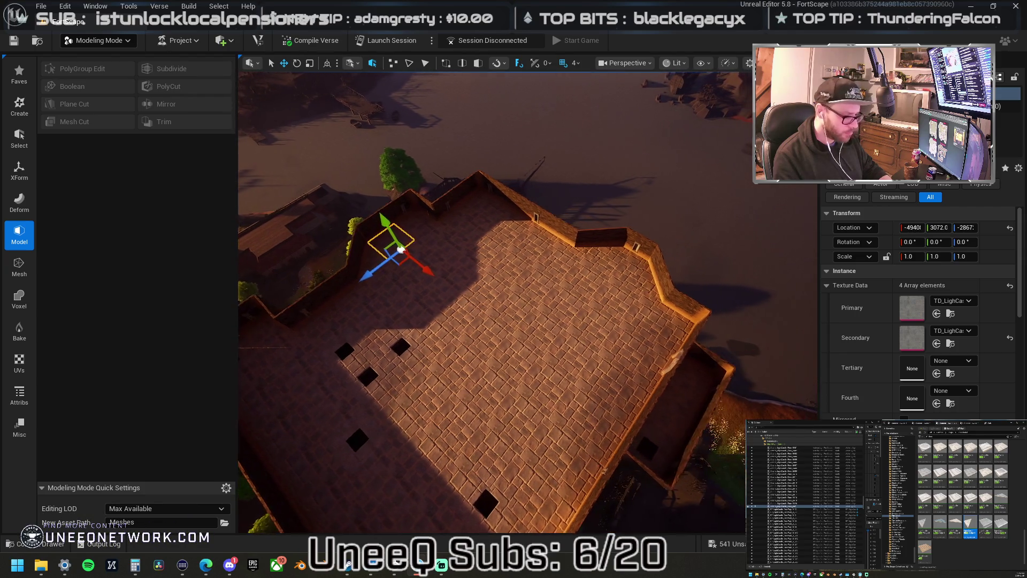
{"action": "key", "text": "Up"}
{"action": "key", "text": "Up"}
{"action": "key", "text": "Up"}
{"action": "key", "text": "Up"}
{"action": "key", "text": "Up"}
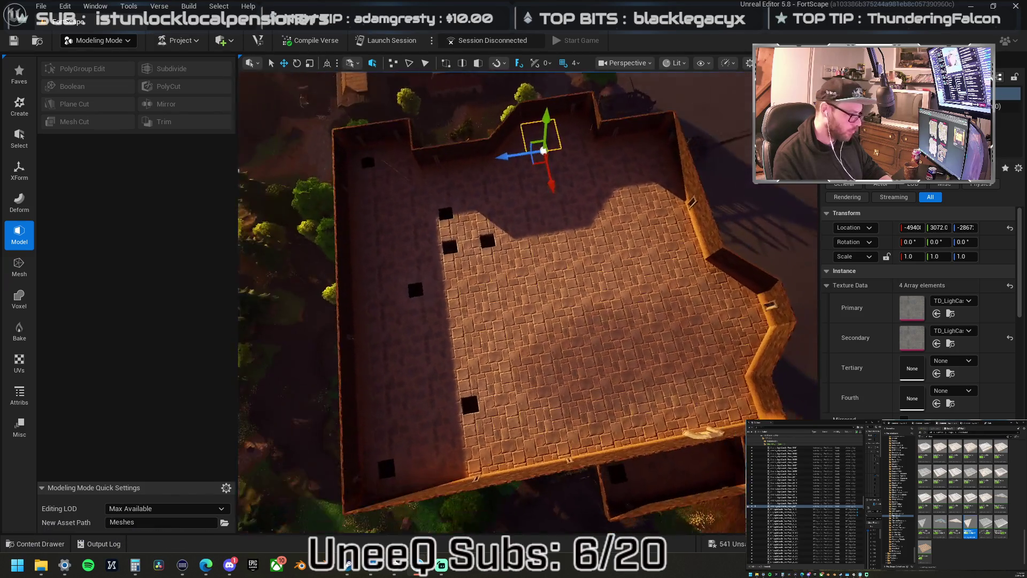
{"action": "key", "text": "Up"}
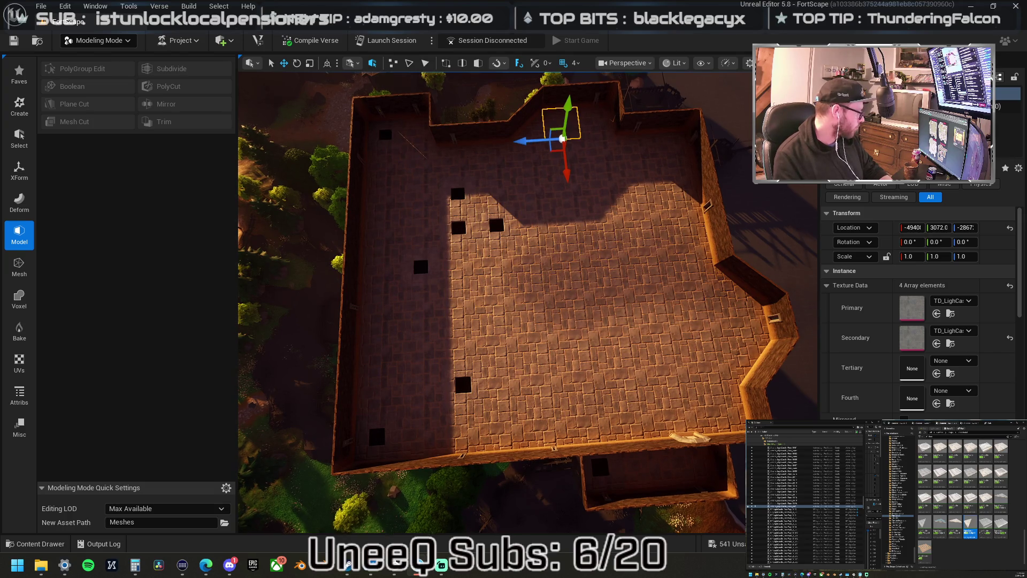
{"action": "key", "text": "Left"}
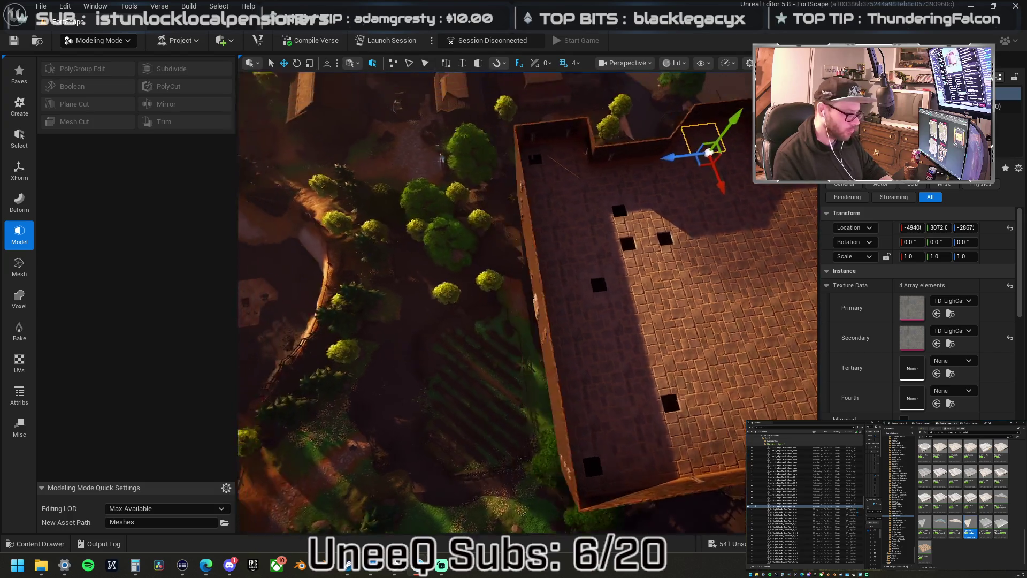
{"action": "left_click_drag", "start_coordinate": [605, 304], "coordinate": [605, 303]}
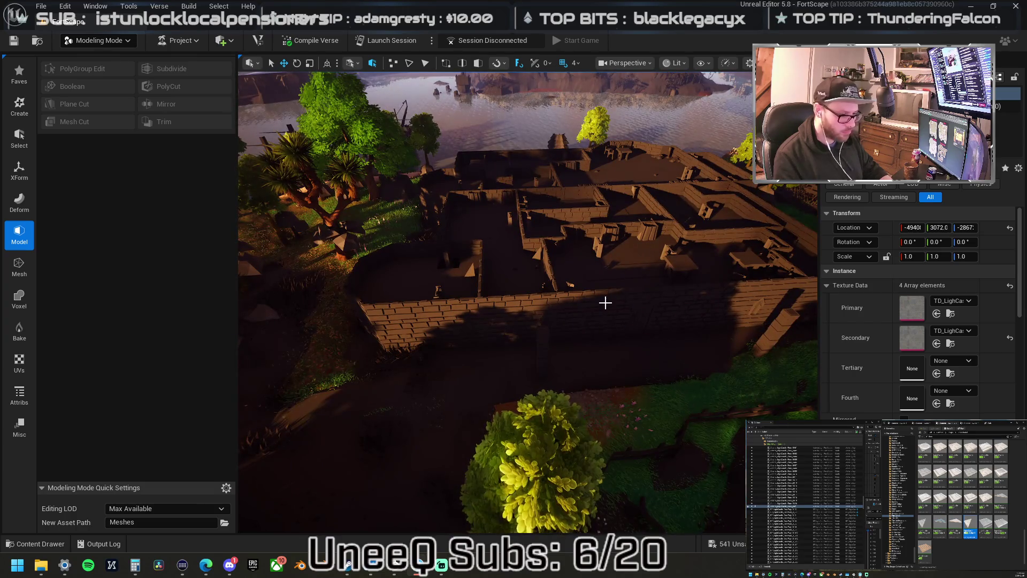
Select the large terrain mesh and undo twice to restore the hidden roof meshes.
{"action": "left_click", "coordinate": [607, 301]}
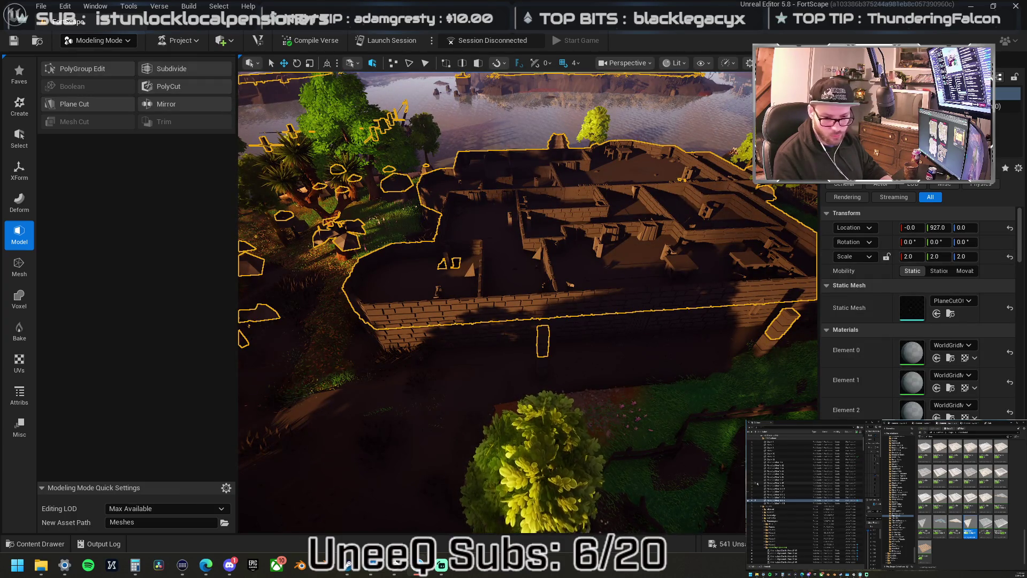
{"action": "key", "text": "ctrl+z"}
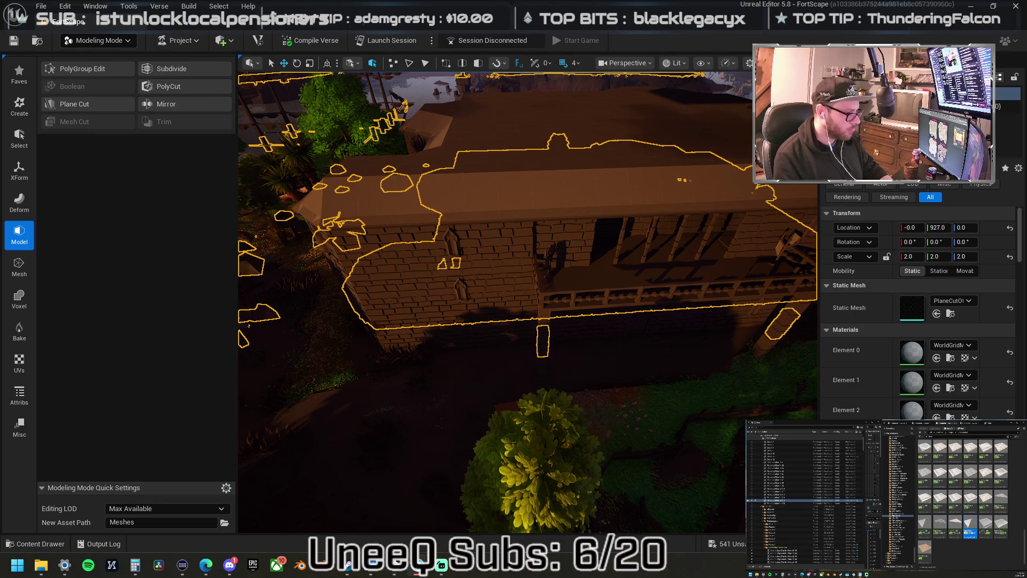
{"action": "key", "text": "ctrl+z"}
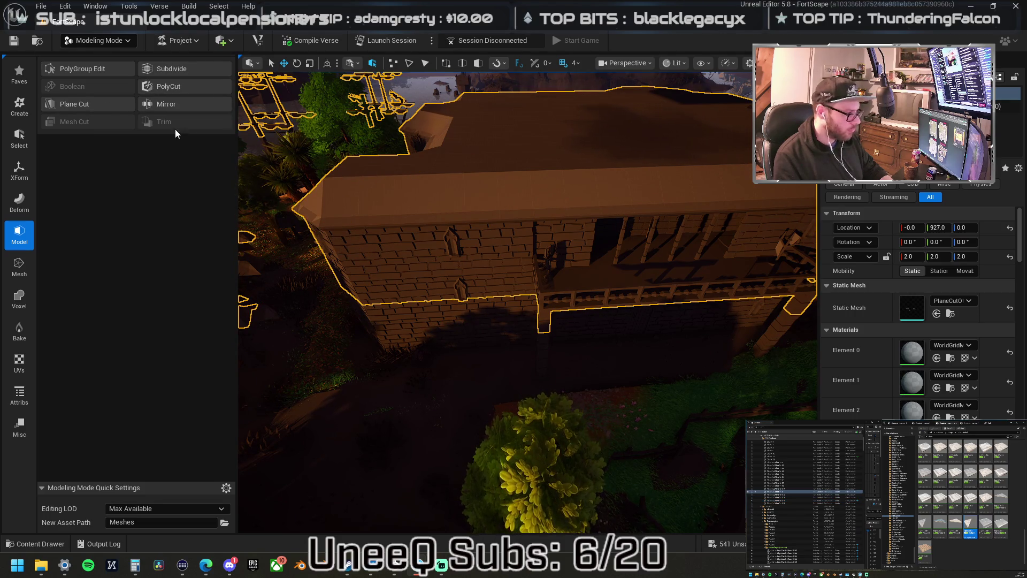
Start a Plane Cut on the terrain and lower the plane to Z 867.4 through the fort.
{"action": "left_click", "coordinate": [112, 106]}
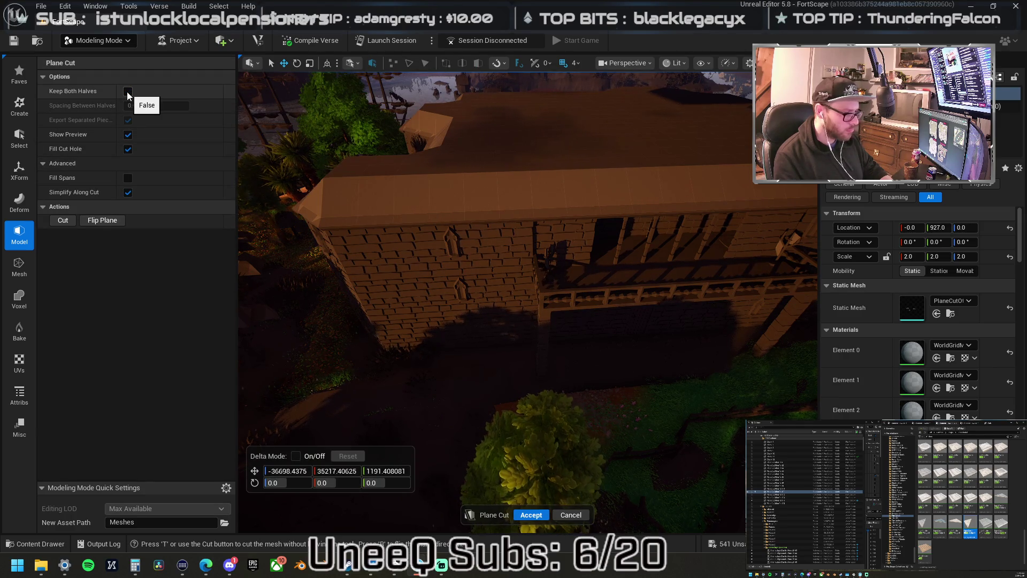
{"action": "left_click_drag", "start_coordinate": [481, 179], "coordinate": [503, 164]}
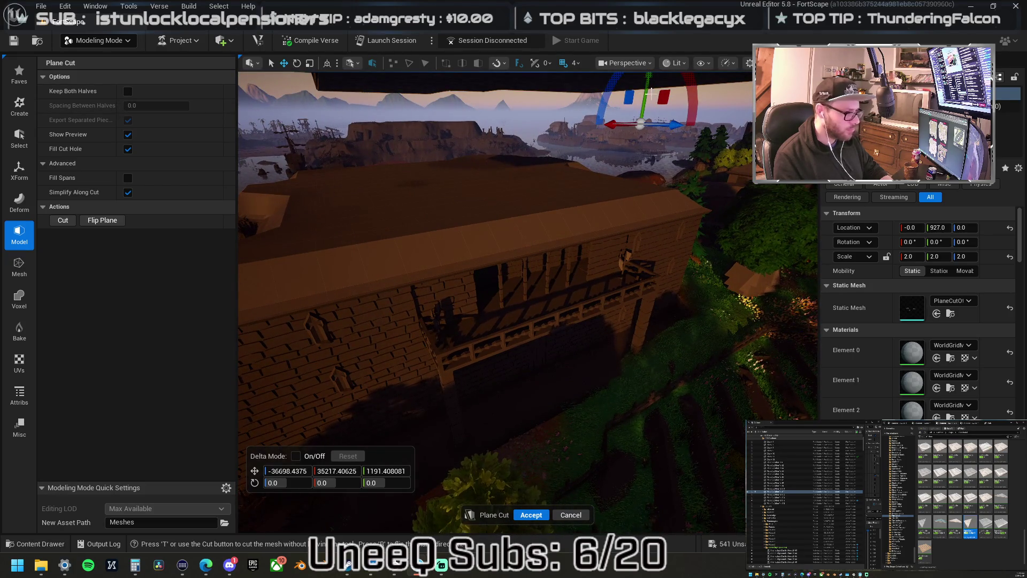
{"action": "left_click_drag", "start_coordinate": [646, 80], "coordinate": [646, 87]}
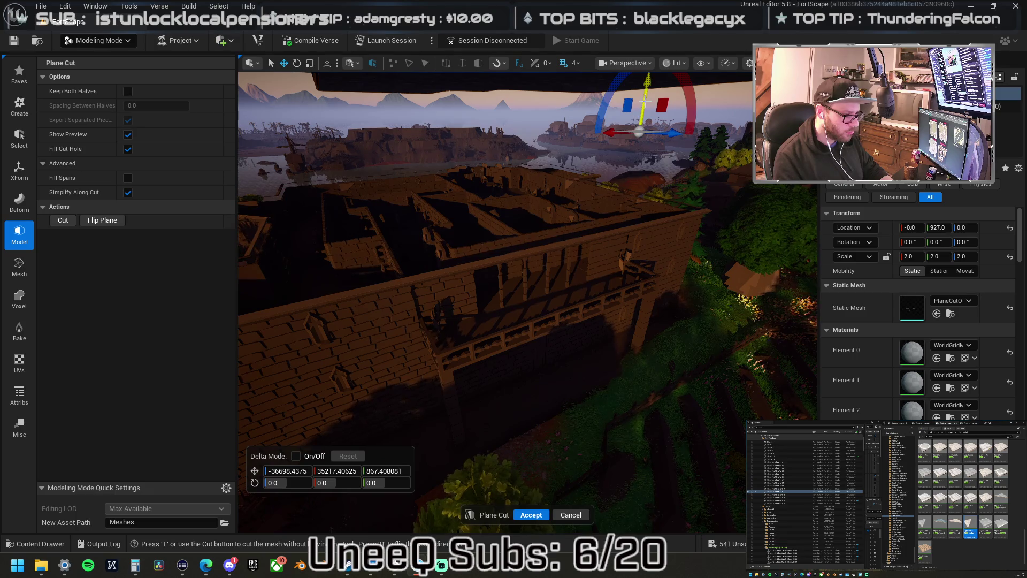
{"action": "mouse_move", "coordinate": [605, 163]}
{"action": "left_mouse_down"}
{"action": "mouse_move", "coordinate": [605, 112]}
{"action": "mouse_move", "coordinate": [605, 160]}
{"action": "left_mouse_up"}
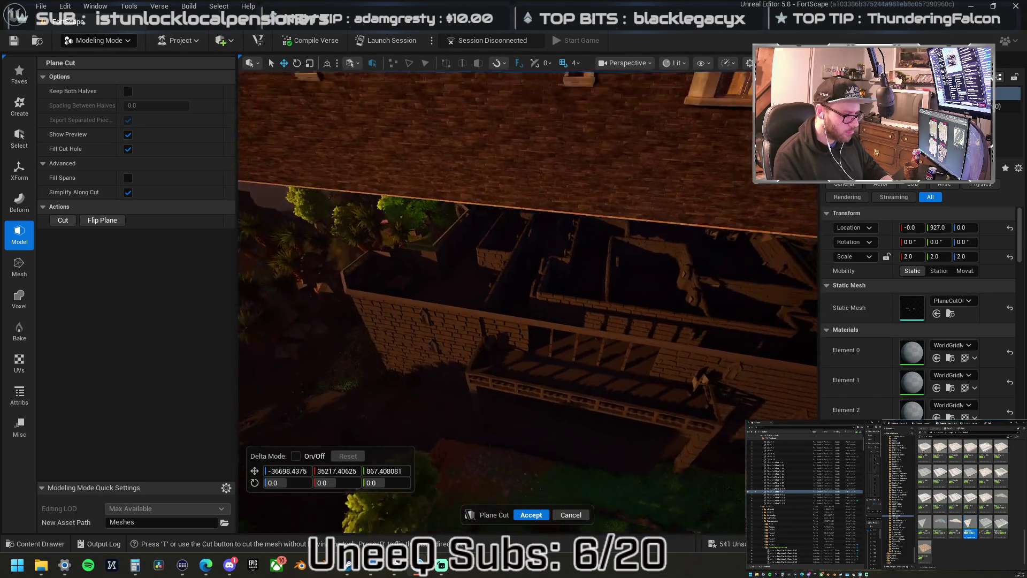